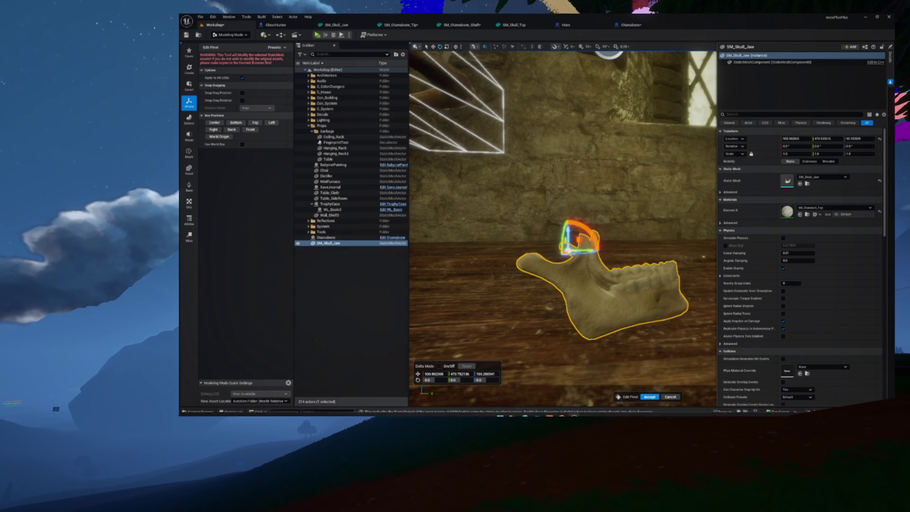
Step: Accept the jaw's edited pivot, bake its transform into the mesh, and delete SM_Skull_Jaw
click(649, 398)
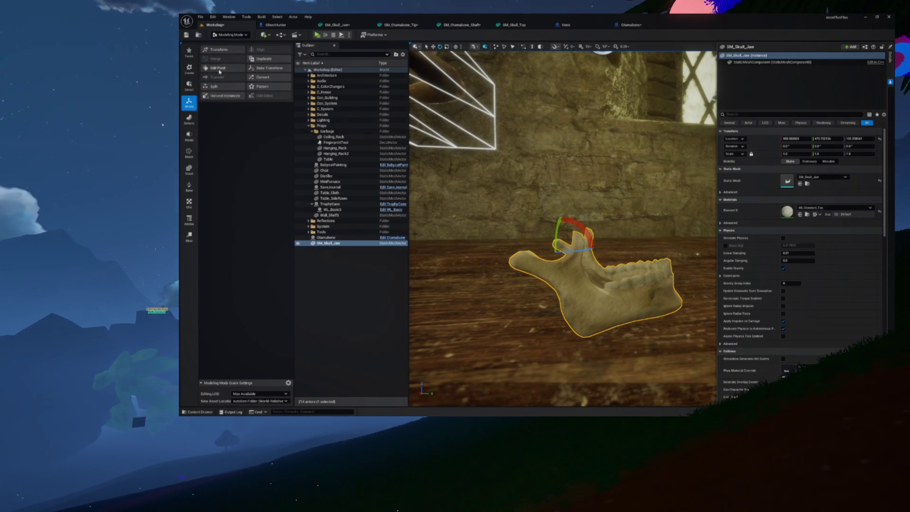
click(262, 70)
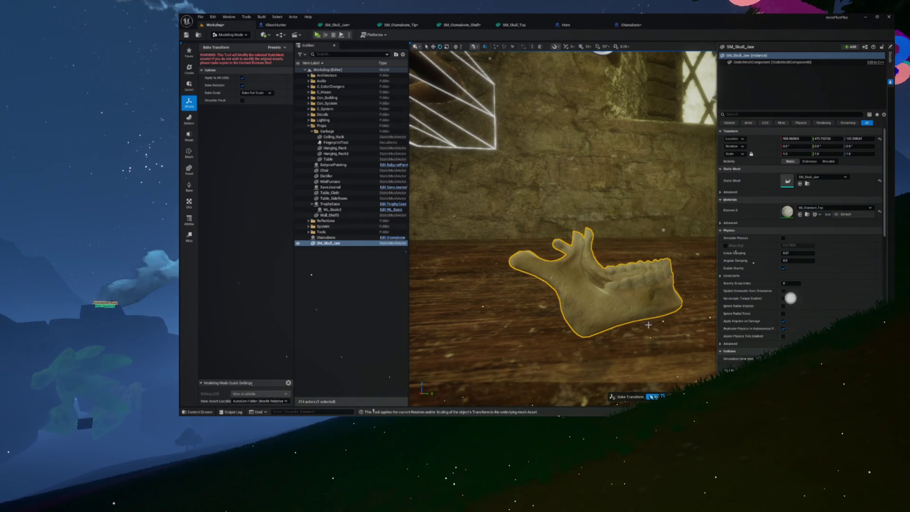
click(656, 397)
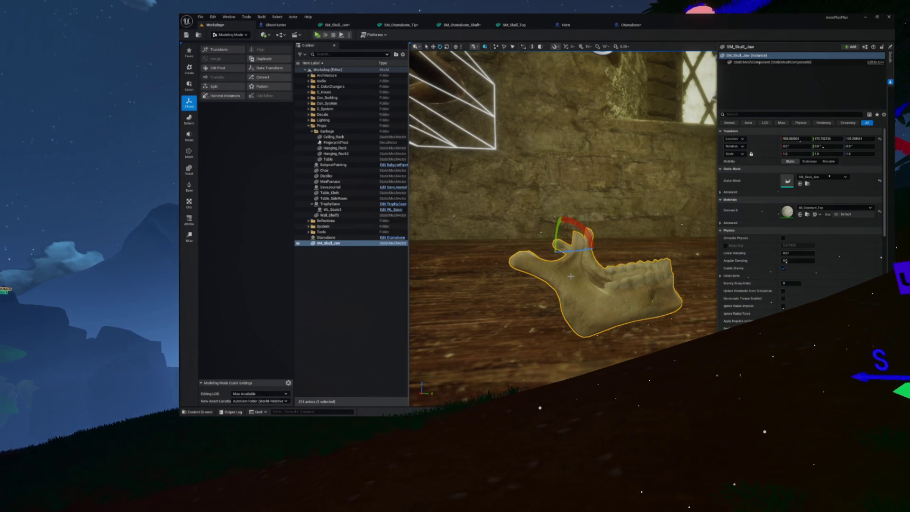
key(Delete)
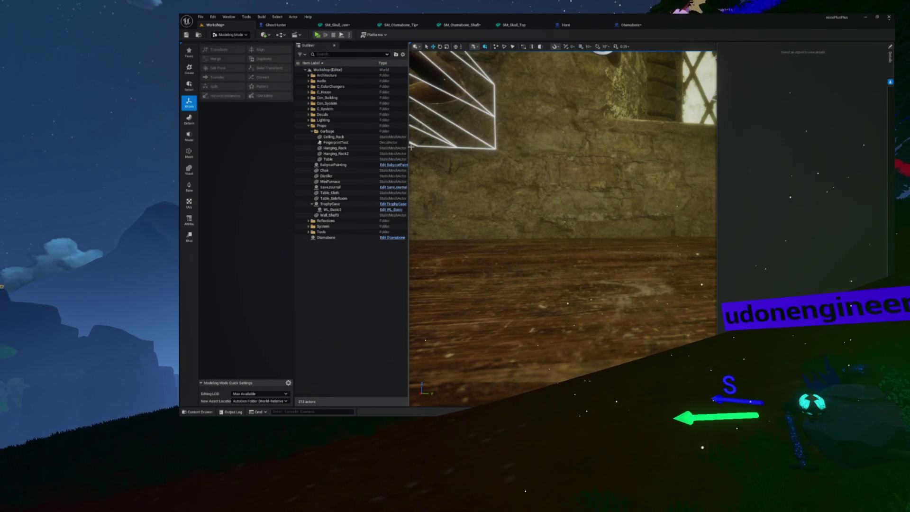
Step: In the Otamabone Blueprint, move the jaw back into the skull and rotate it slightly open
click(642, 28)
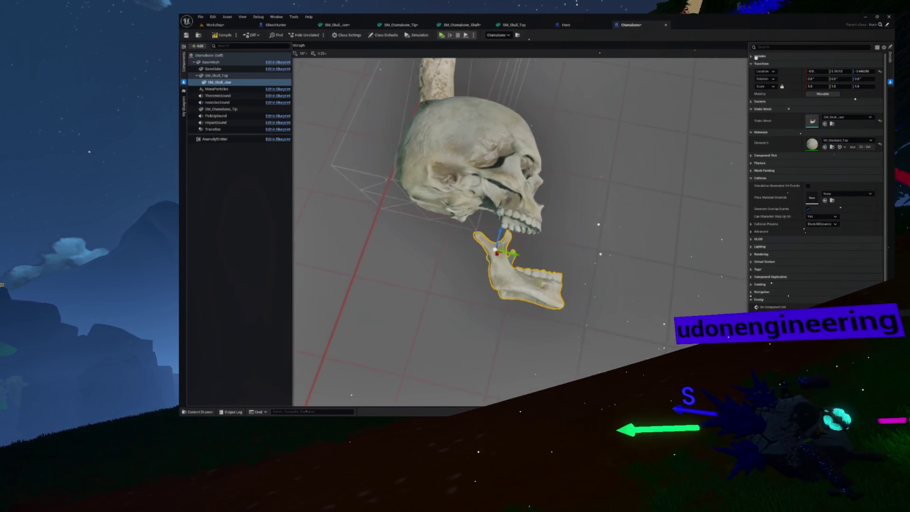
mouse_move(522, 228)
mouse_down()
mouse_move(427, 209)
mouse_move(480, 214)
mouse_up()
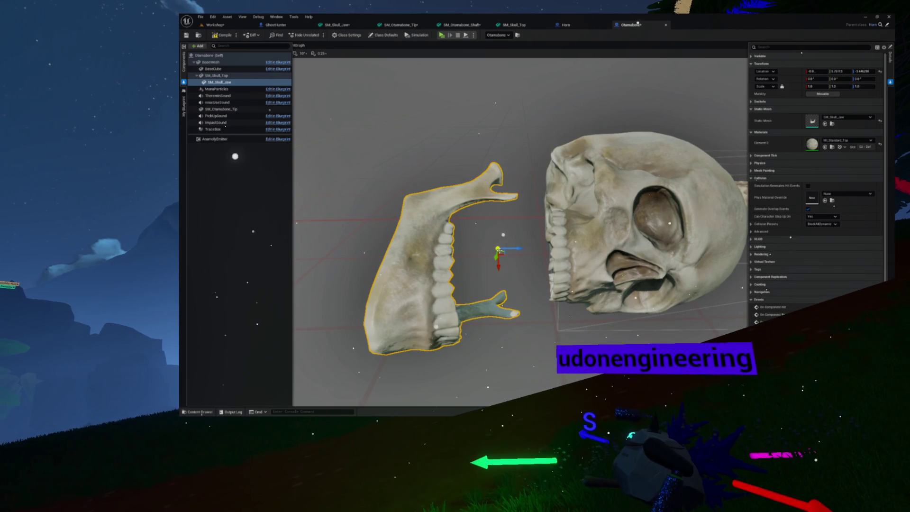
drag(501, 250, 555, 231)
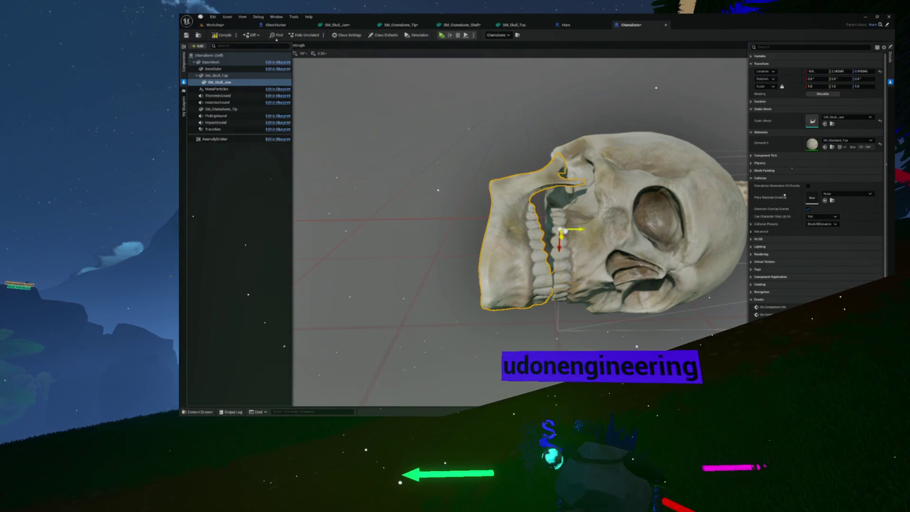
mouse_move(562, 230)
mouse_down()
mouse_move(526, 247)
mouse_move(502, 222)
mouse_move(474, 228)
mouse_up()
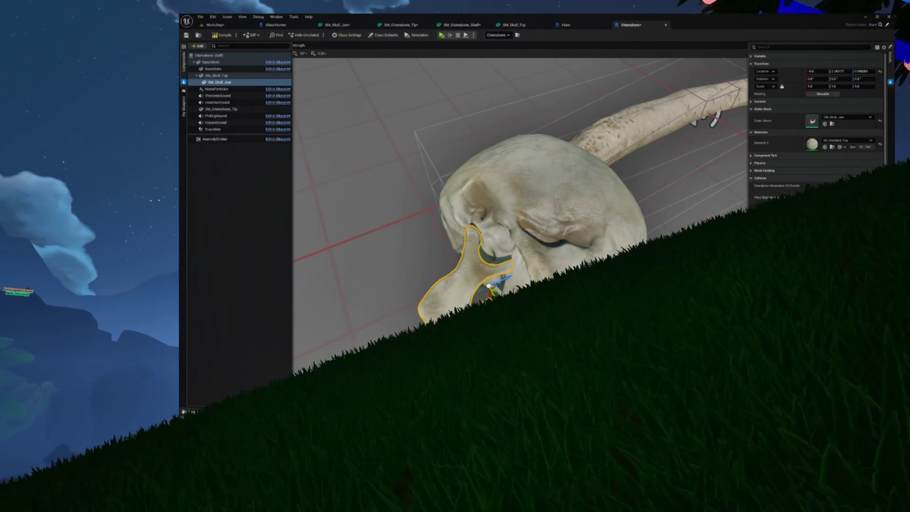
drag(682, 289, 752, 285)
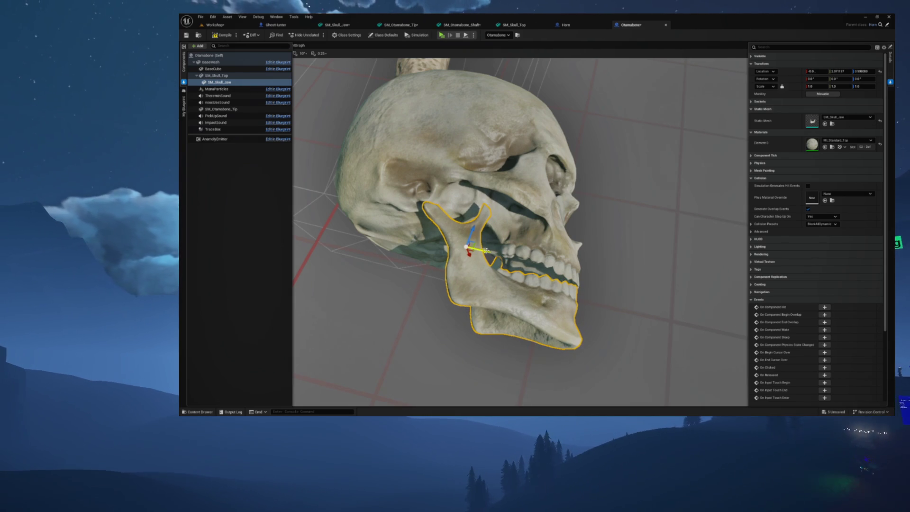
drag(481, 219, 482, 217)
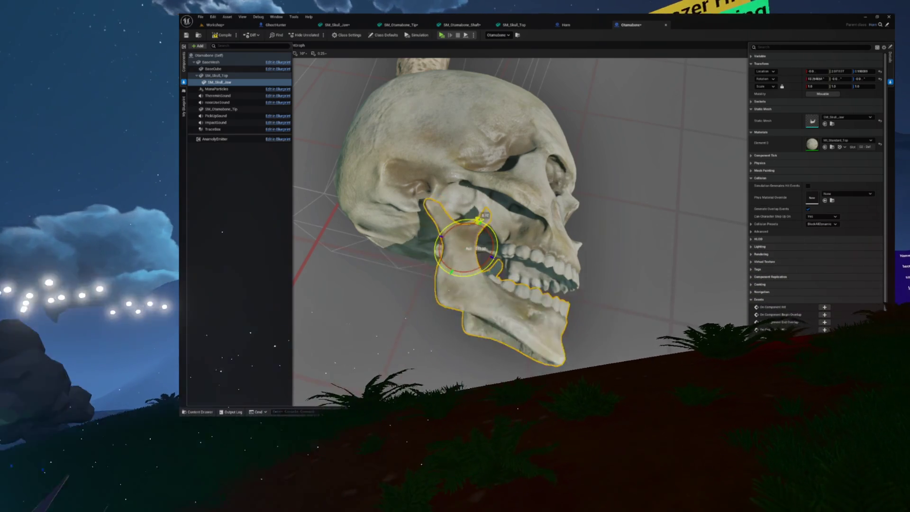
Step: Select SM_Skull_Top then SM_Skull_Jaw and swing the jaw open to test its hinge
click(534, 256)
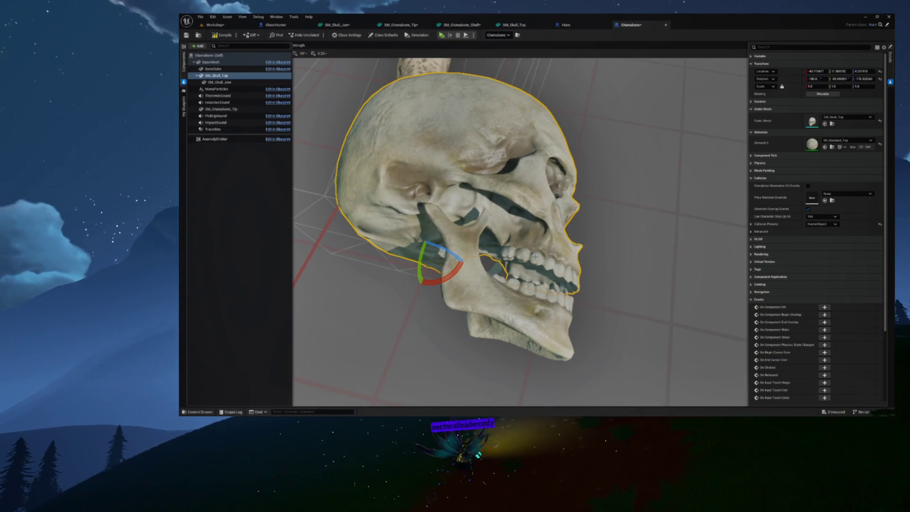
click(512, 308)
mouse_move(512, 308)
mouse_down()
mouse_move(455, 303)
mouse_move(546, 266)
mouse_up()
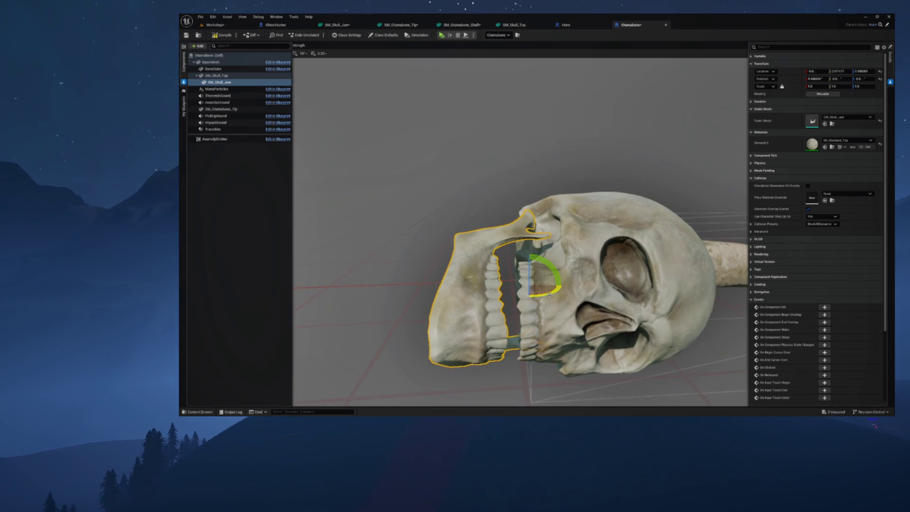
drag(563, 286, 474, 237)
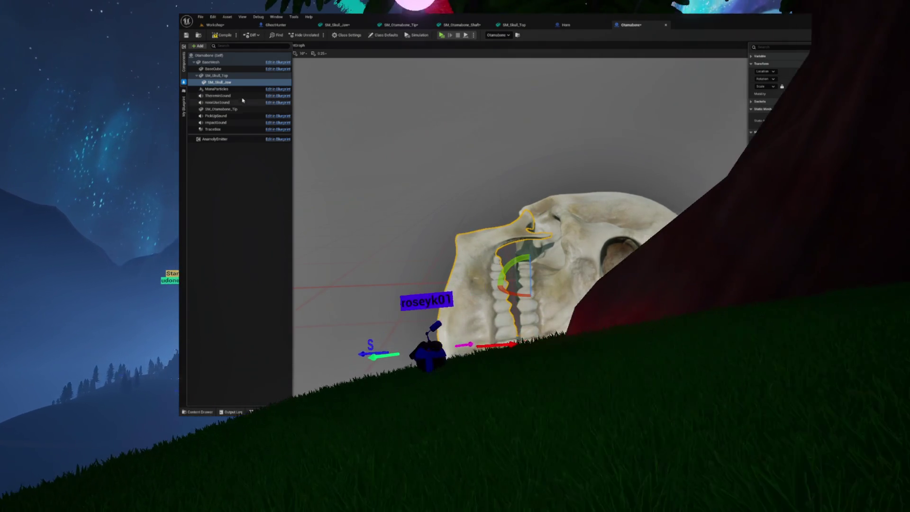
drag(417, 75, 455, 95)
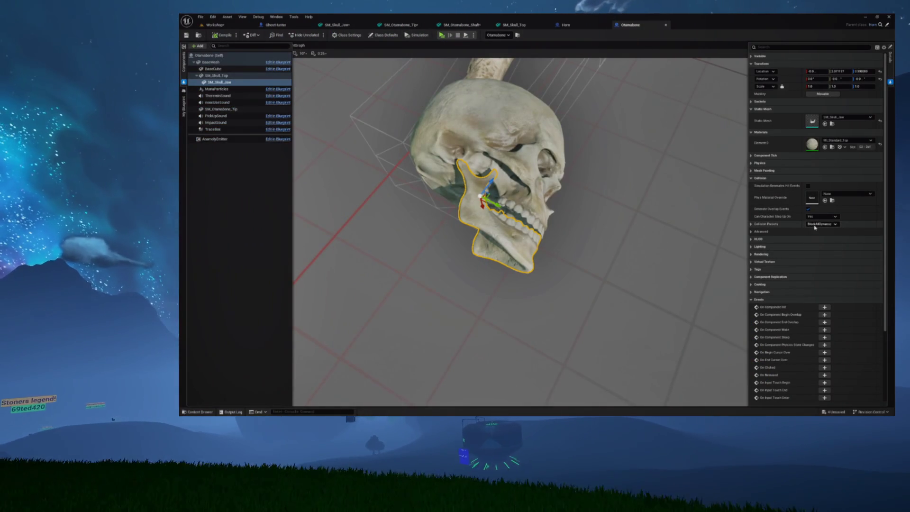
Step: Set the jaw's Collision Preset to HunterObject and save the Otamabone Blueprint
click(823, 223)
scroll(812, 334, down, 1)
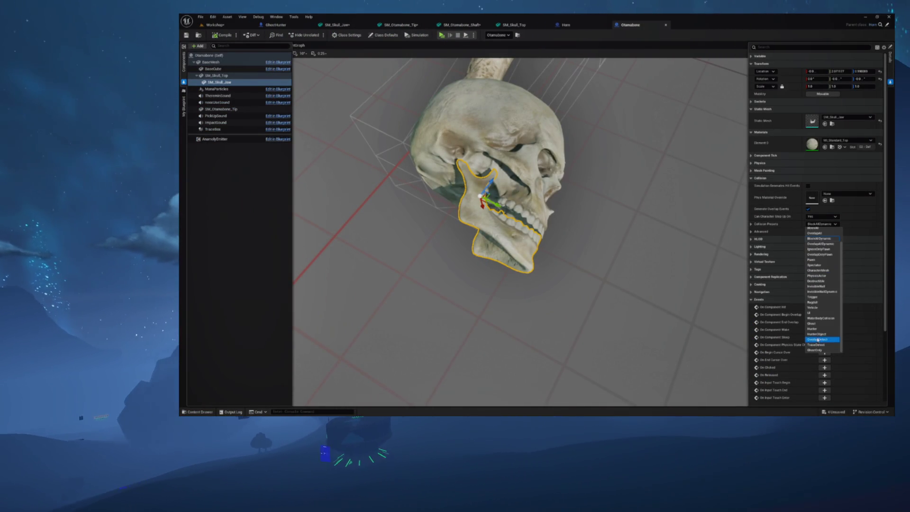
click(811, 334)
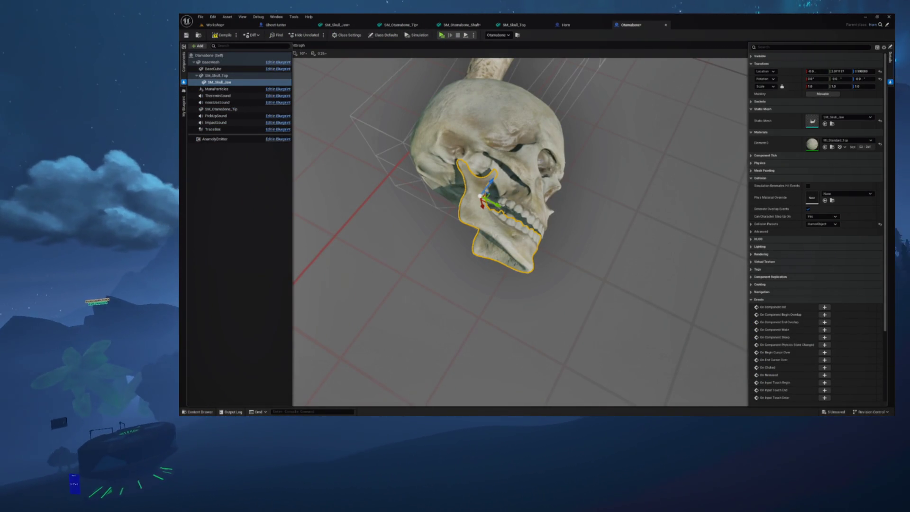
key(ctrl+s)
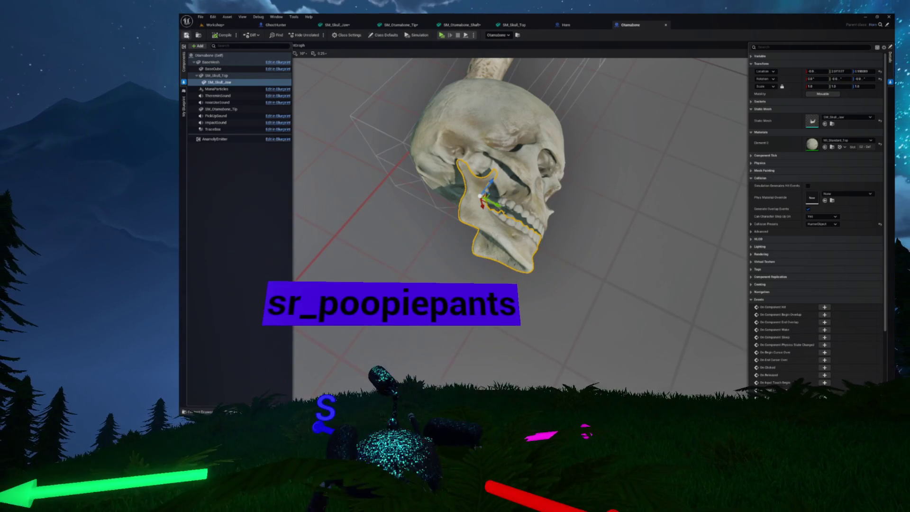
key(ctrl+space)
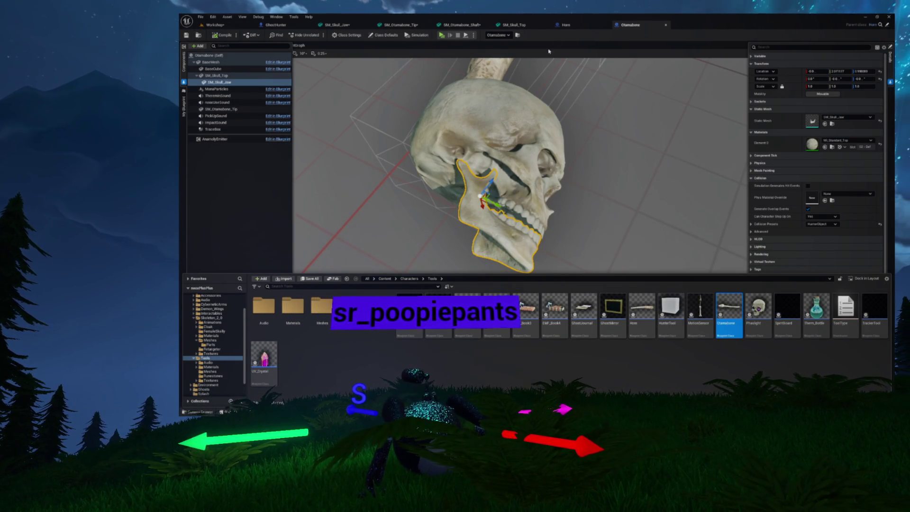
click(216, 25)
click(320, 35)
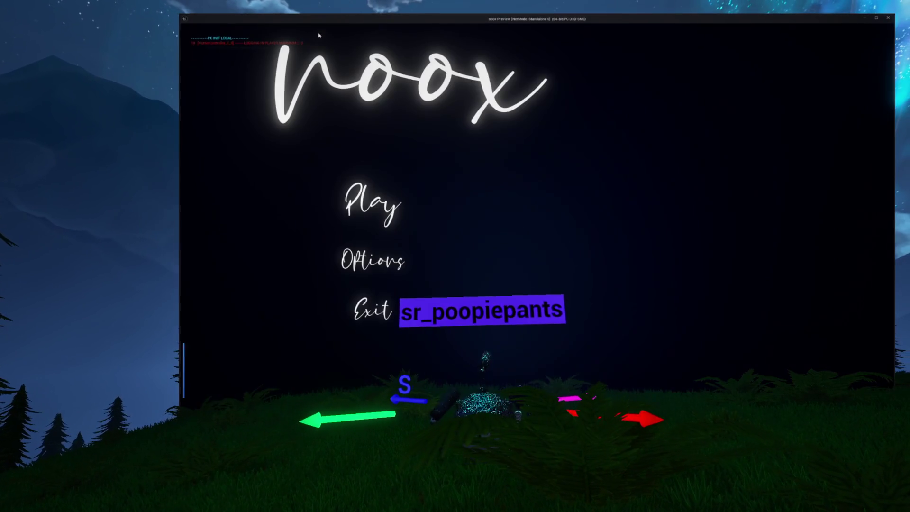
click(357, 192)
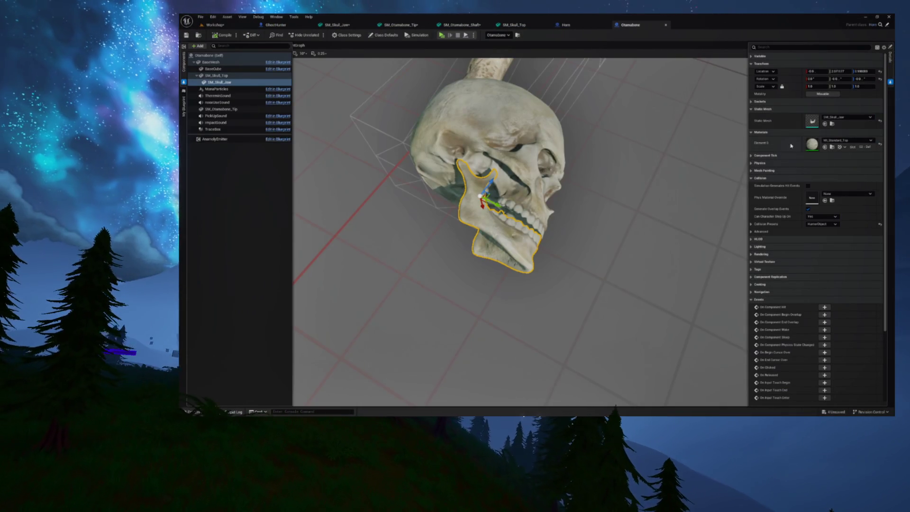
click(219, 110)
Step: Select ManaParticles and set its rotation to 0, 0, 90
click(216, 89)
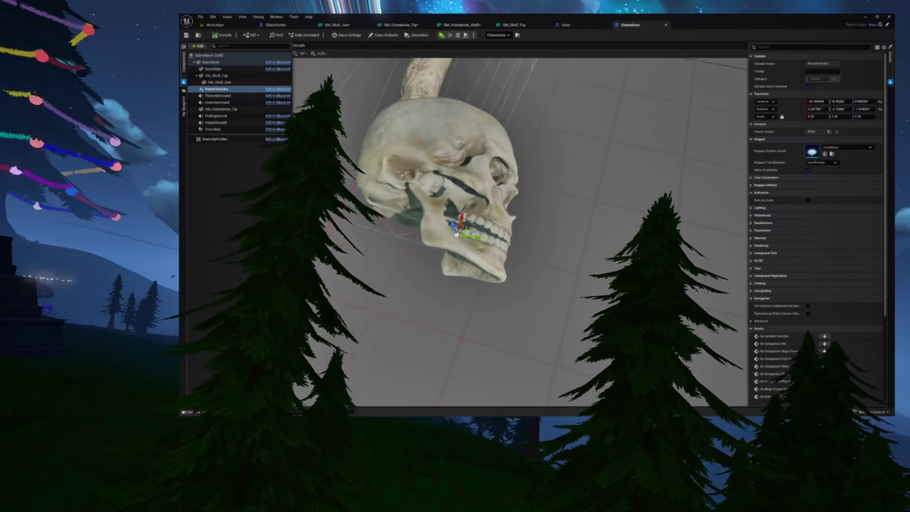
drag(483, 240, 513, 217)
key(w)
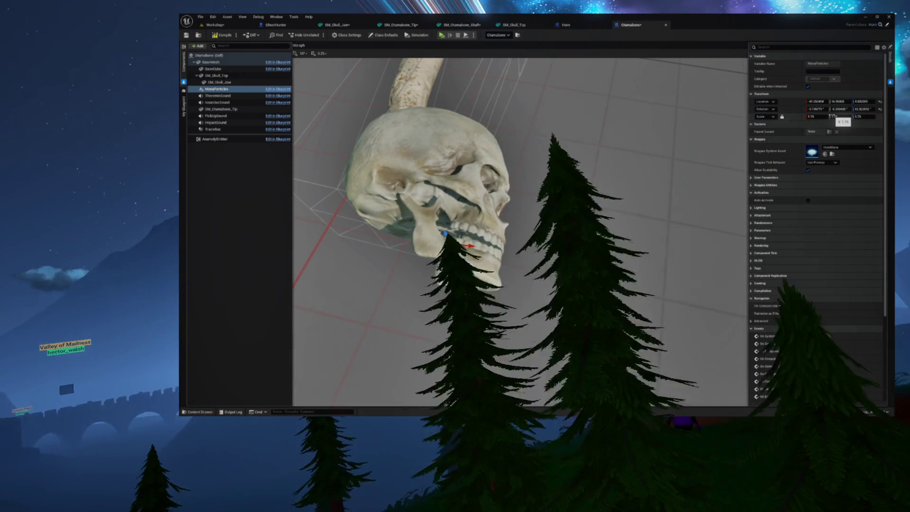
click(816, 109)
text(0)
key(Tab)
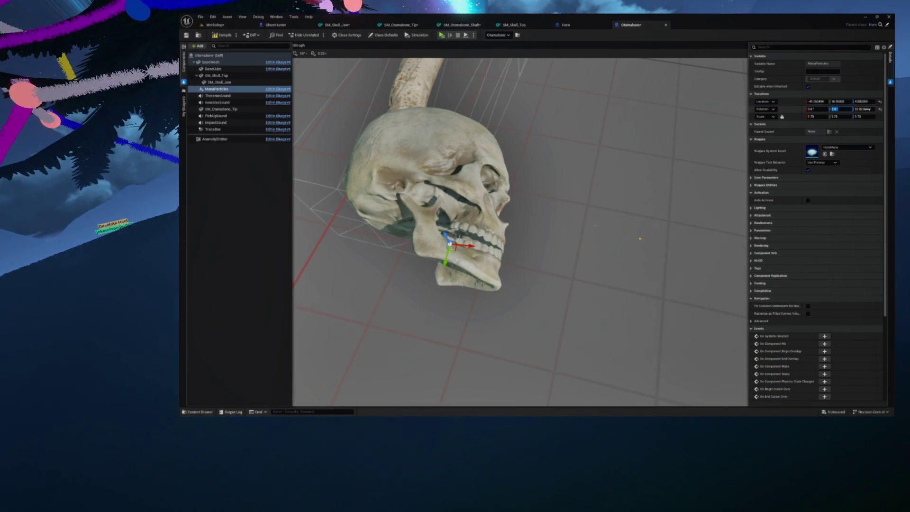
text(0)
key(Tab)
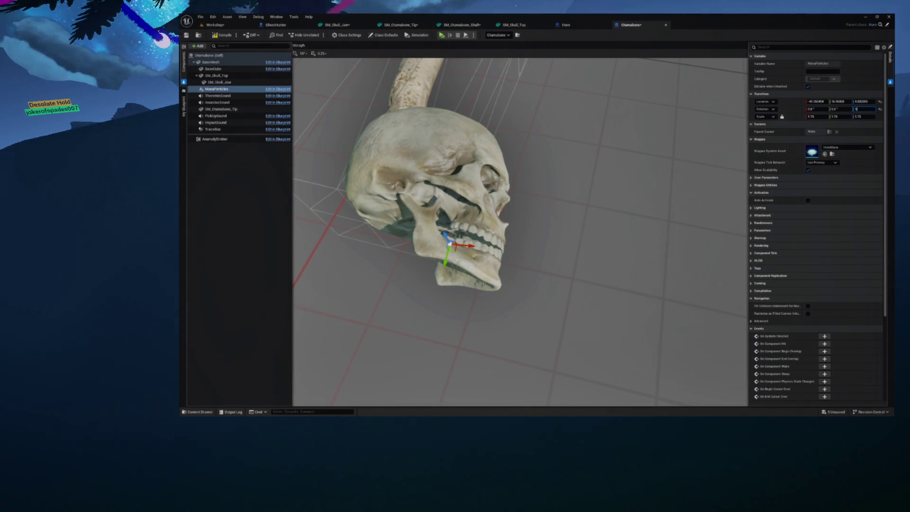
text(90)
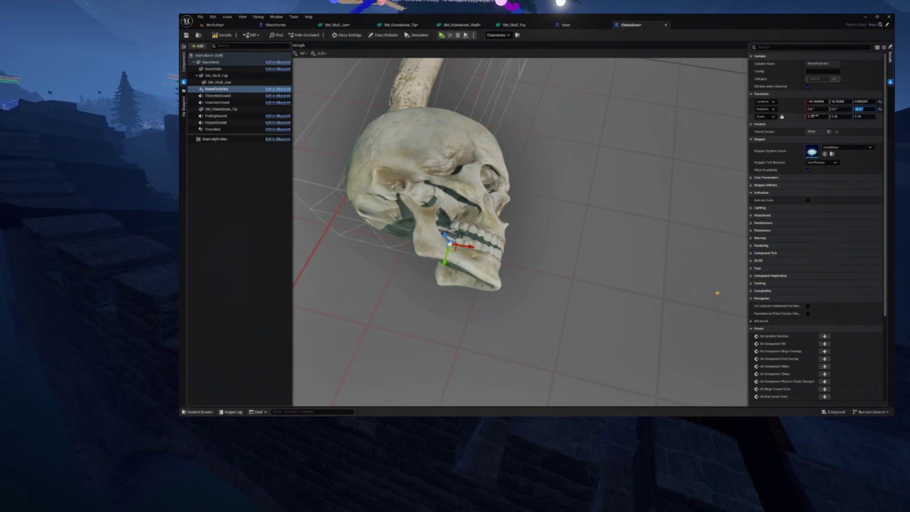
Step: Scale the ManaParticles effect to a uniform 0.5
click(817, 116)
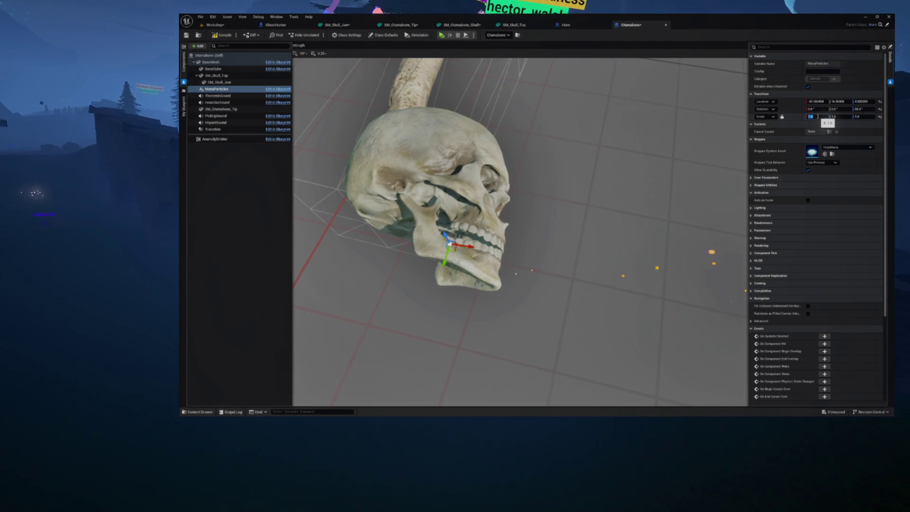
text(.5)
key(Return)
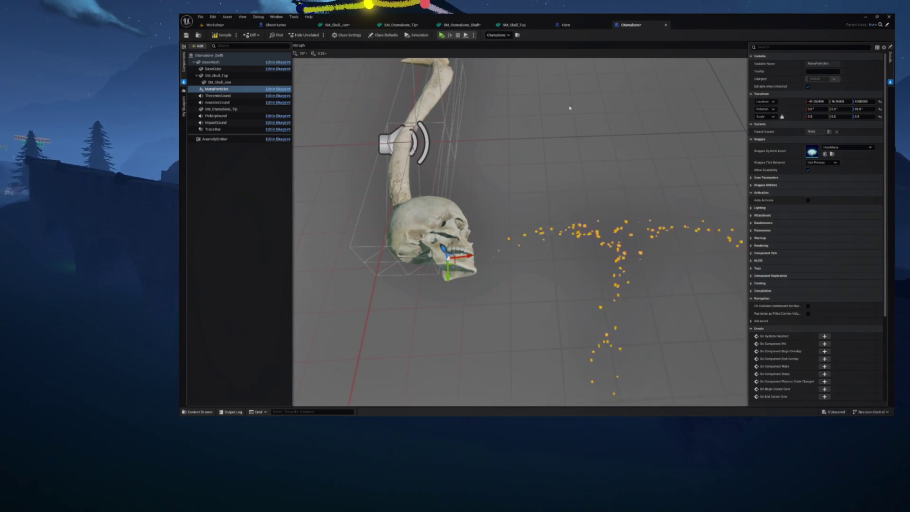
Step: Compile the Blueprint, play the Workshop level from the noox menu, and inspect via debug camera
click(224, 35)
click(225, 26)
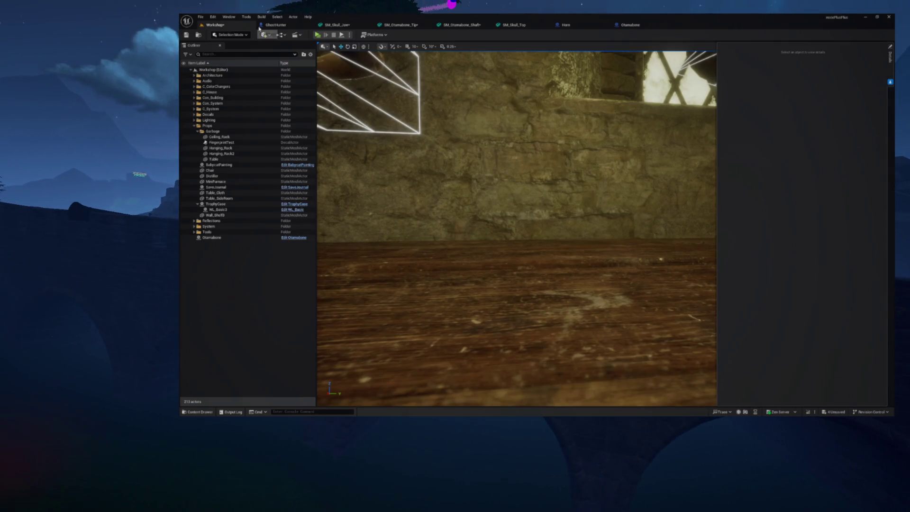
click(317, 35)
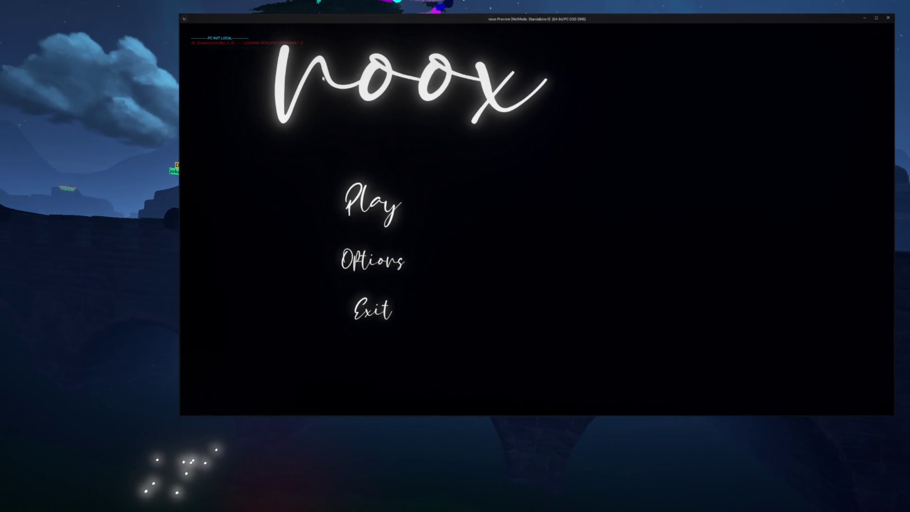
click(352, 192)
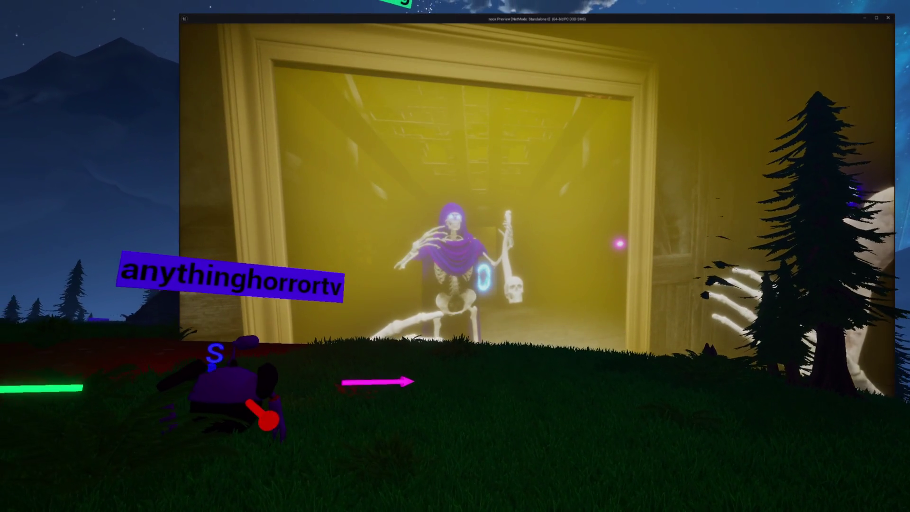
key(semicolon)
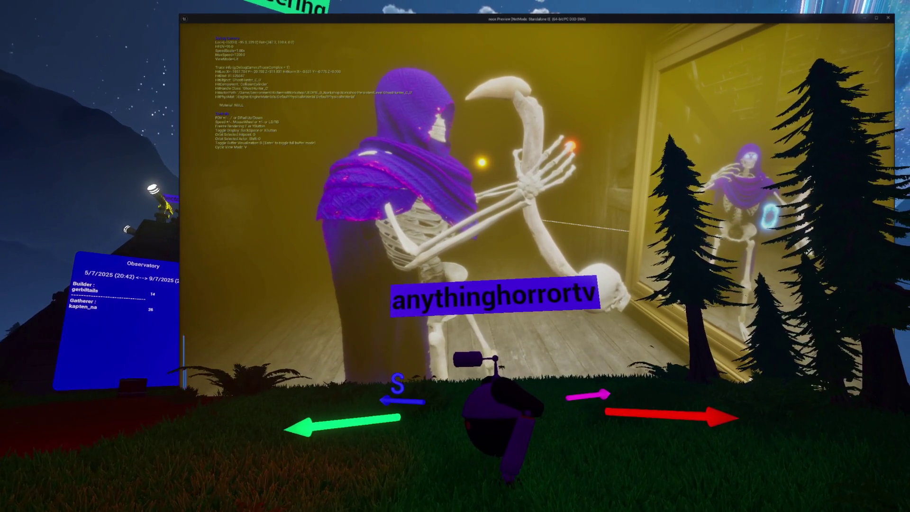
key(semicolon)
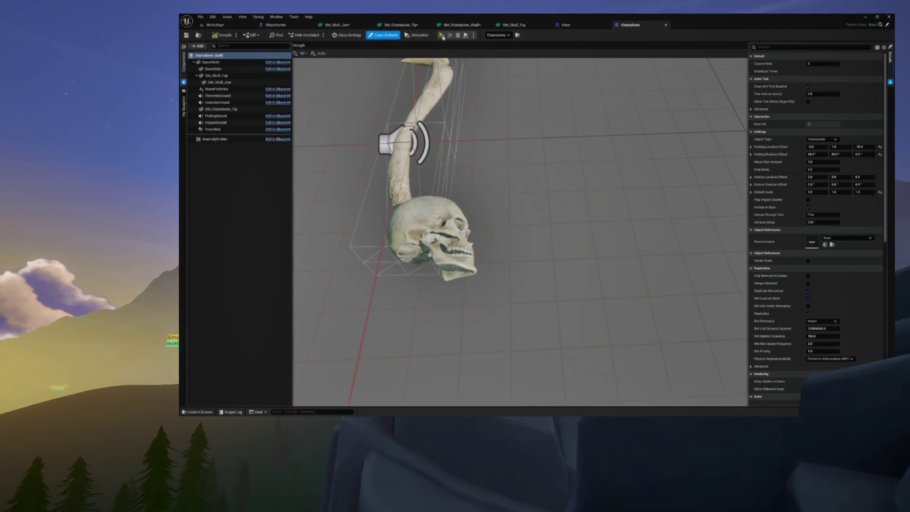
Step: Run a Standalone preview from the noox main menu, then stop it and return to the editor
click(442, 35)
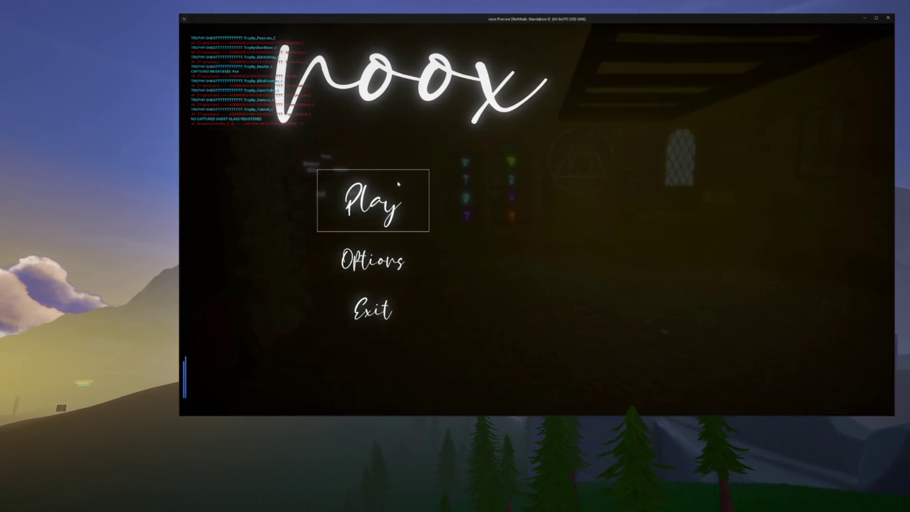
click(382, 195)
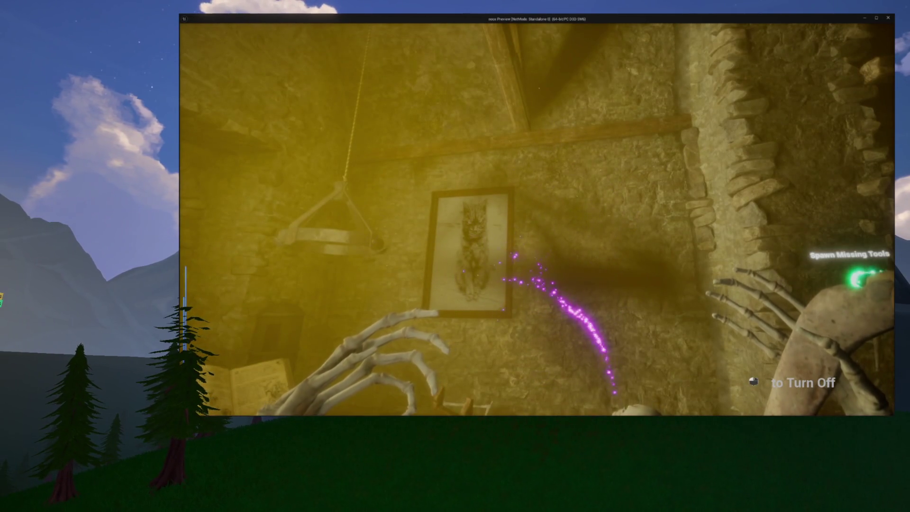
key(Escape)
click(427, 227)
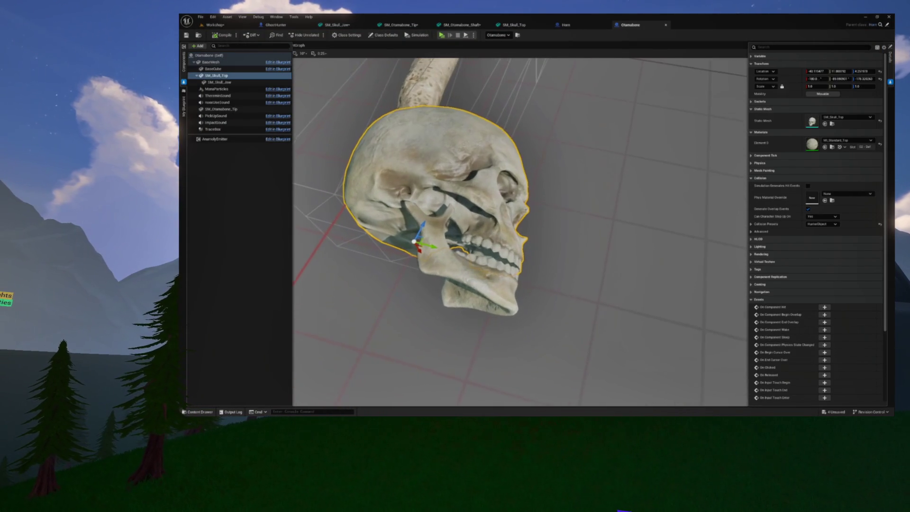
Step: Select SM_Skull_Jaw and rotate it closed with the gizmo
click(452, 267)
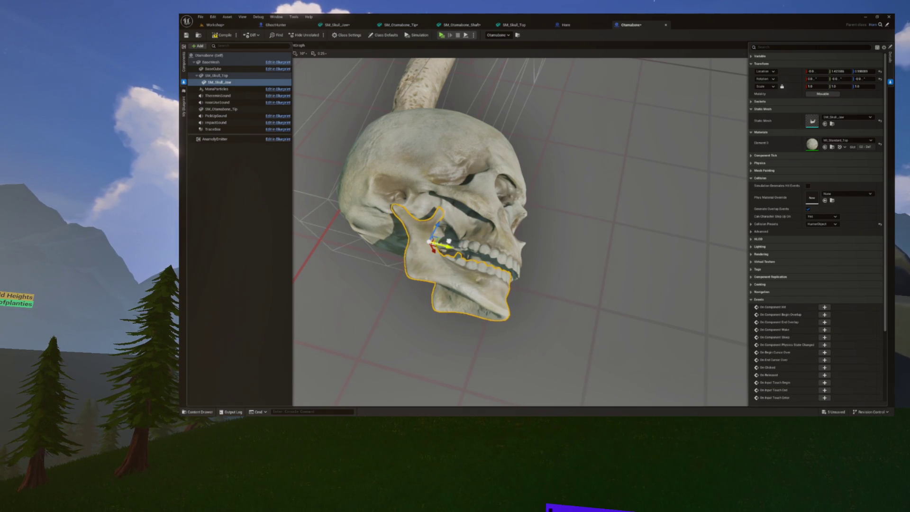
mouse_move(453, 231)
mouse_down()
mouse_move(467, 223)
mouse_move(441, 228)
mouse_move(455, 234)
mouse_move(448, 225)
mouse_move(443, 237)
mouse_up()
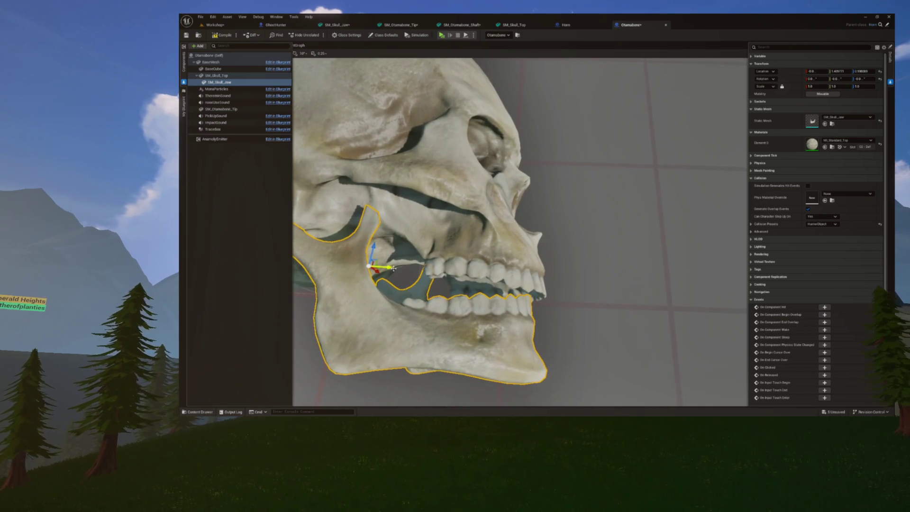
drag(386, 266, 384, 267)
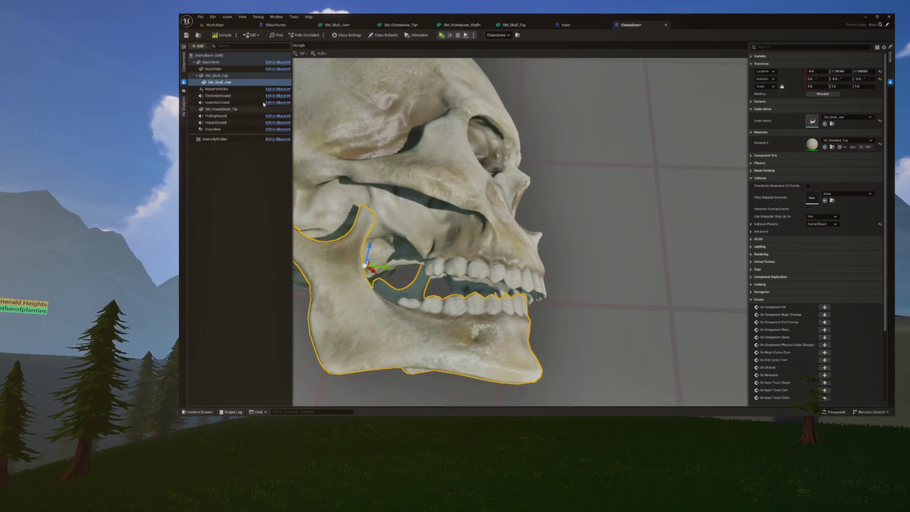
drag(453, 231, 354, 188)
mouse_move(440, 237)
mouse_down()
mouse_move(436, 256)
mouse_move(474, 228)
mouse_move(522, 223)
mouse_move(526, 235)
mouse_move(522, 228)
mouse_up()
key(w)
key(e)
mouse_move(426, 285)
mouse_down()
mouse_move(522, 284)
mouse_move(507, 235)
mouse_move(518, 231)
mouse_move(455, 239)
mouse_move(486, 245)
mouse_up()
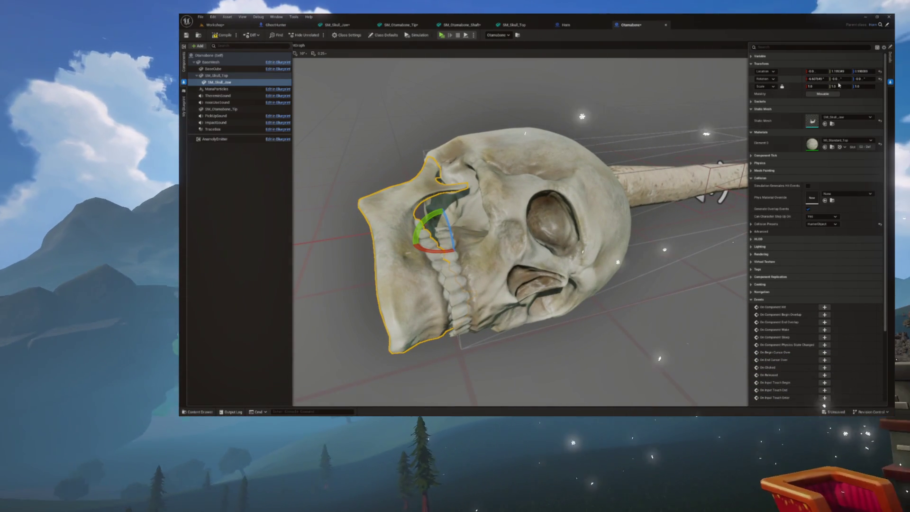
Step: Alternate the jaw's Rotation X between 28 and -6.07, finishing closed at -6.07
click(816, 79)
text(-6)
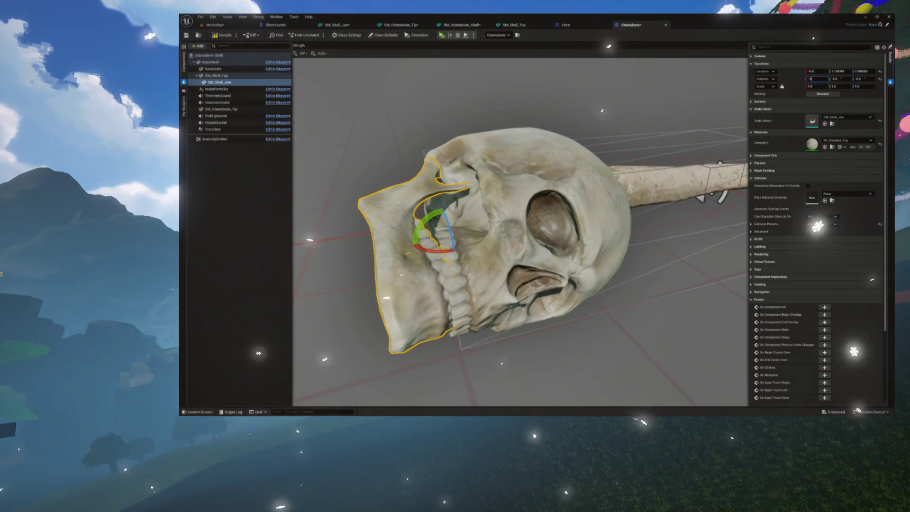
text(.07)
key(Return)
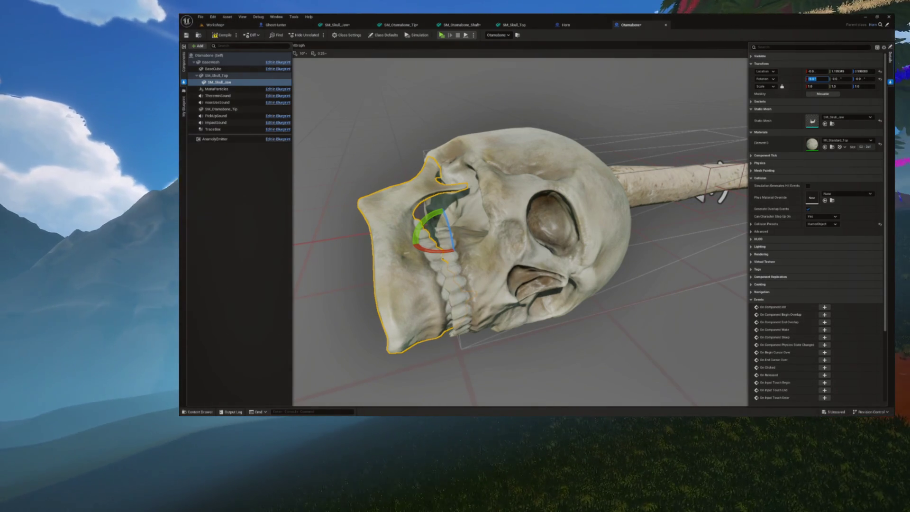
text(28)
key(Return)
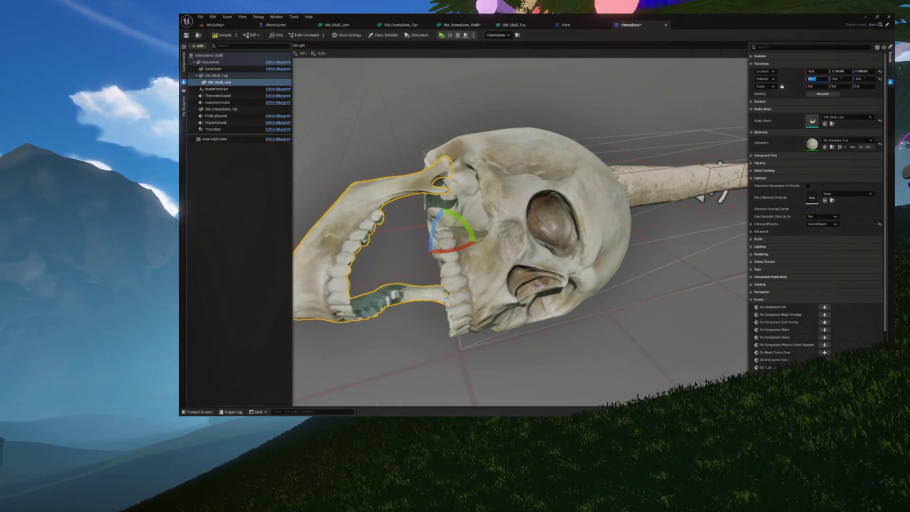
text(-6.07)
key(Return)
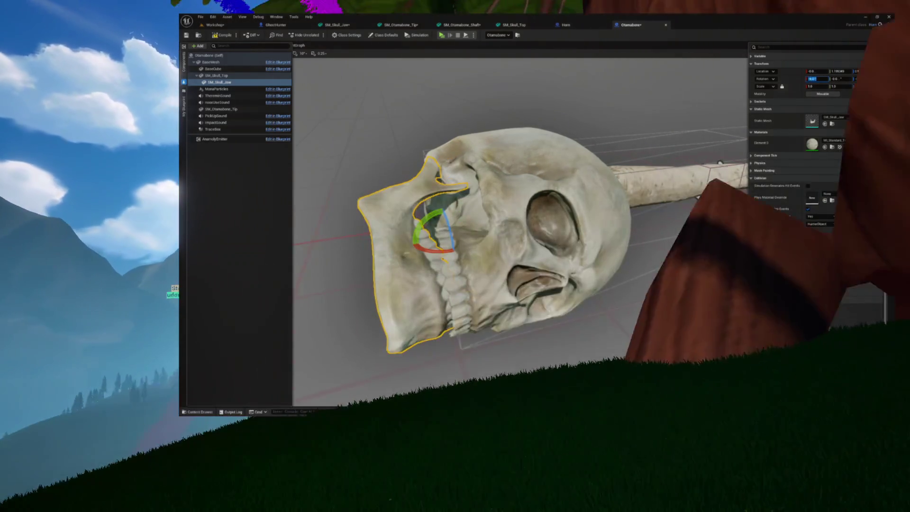
text(28)
key(Return)
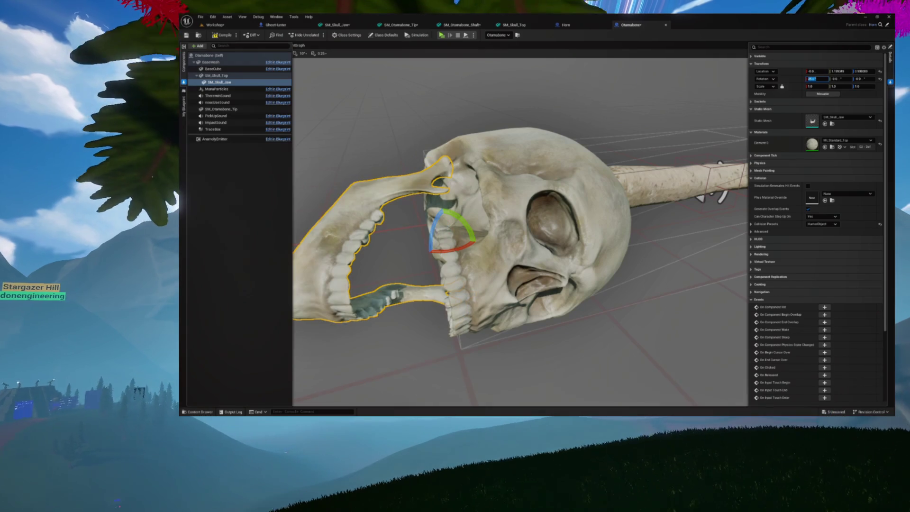
text(-6.07)
key(Return)
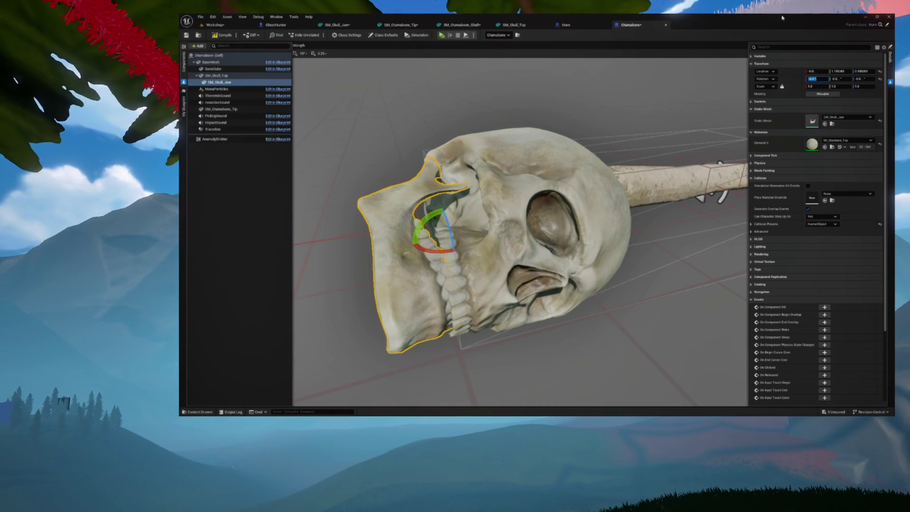
mouse_move(336, 66)
mouse_down()
mouse_move(329, 180)
mouse_move(427, 97)
mouse_up()
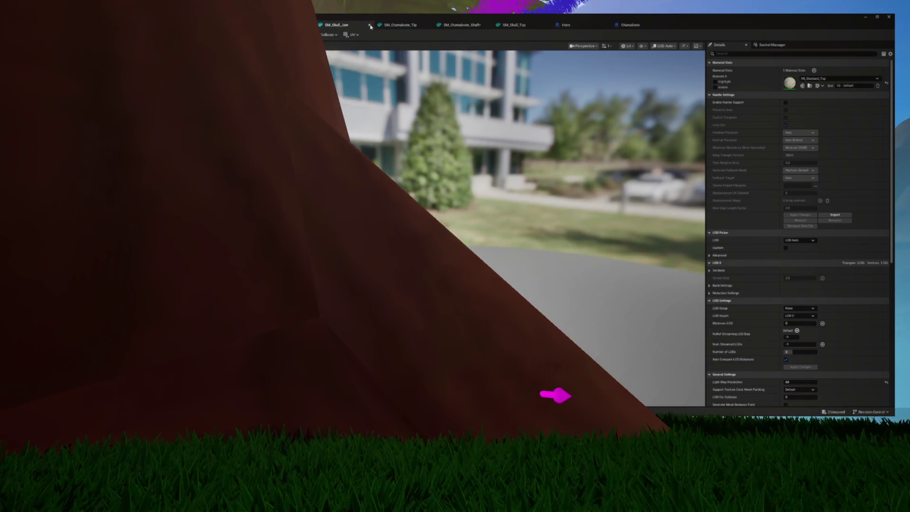
Step: Close the SM_Skull_Jaw, SM_Otamabone_Tip and SM_Skull_Top mesh editor tabs
click(370, 25)
click(370, 25)
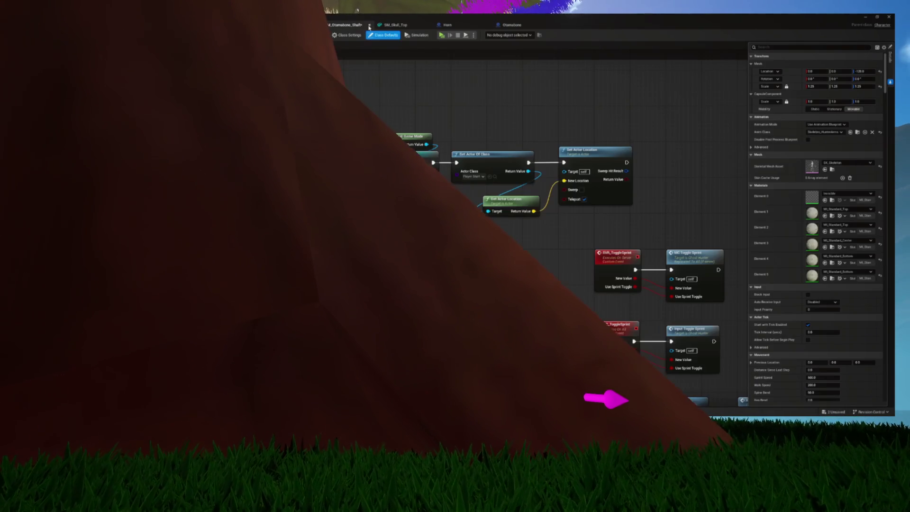
click(398, 26)
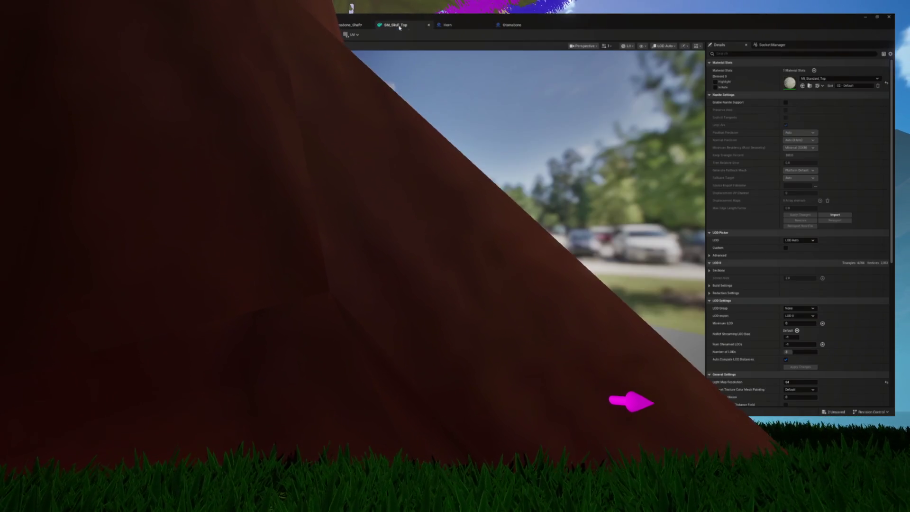
click(430, 26)
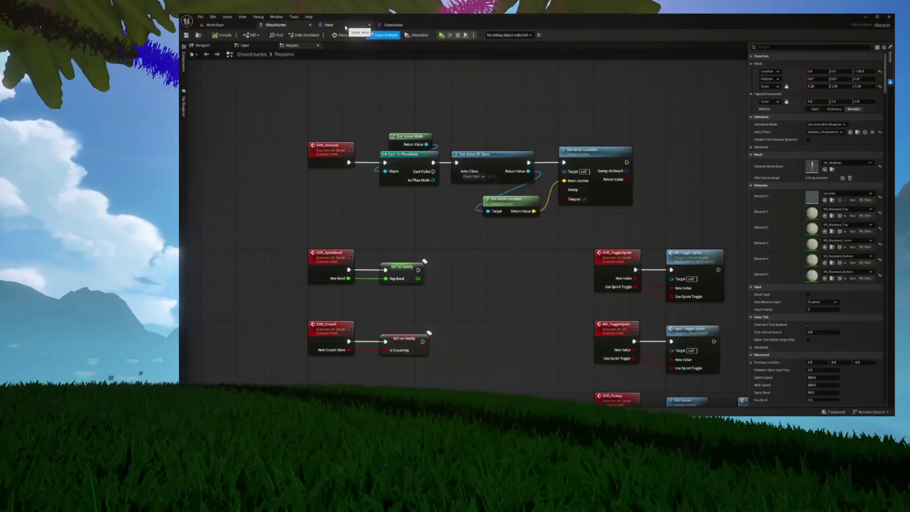
Step: Browse the Horn blueprint's OnRep_Player and InteractPrimary_Start function graphs
click(345, 27)
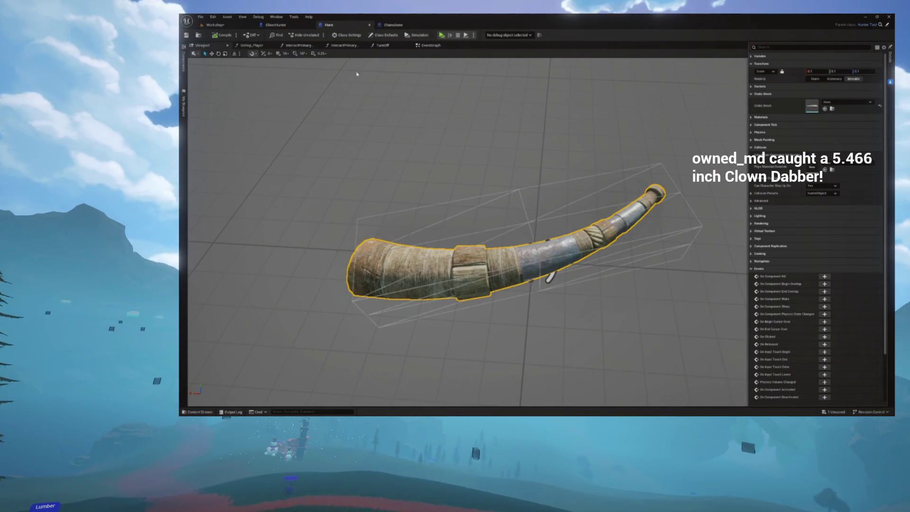
click(260, 45)
click(274, 46)
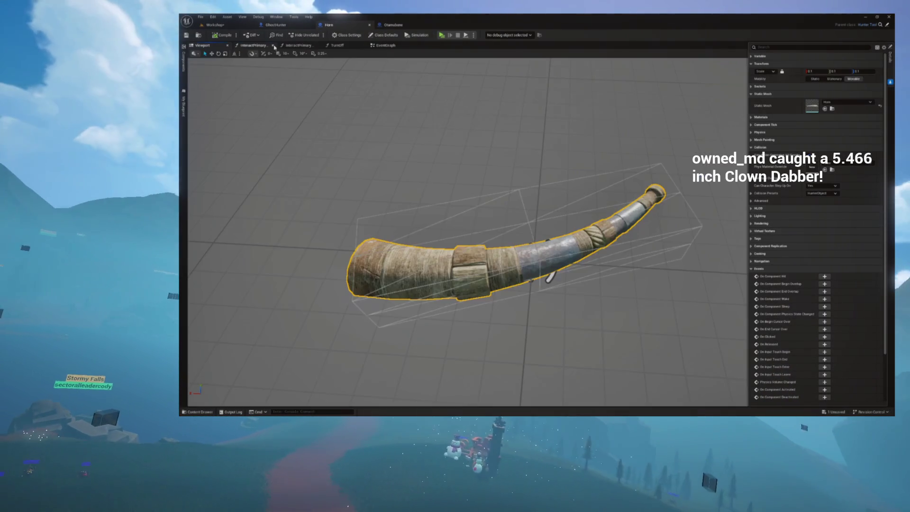
click(262, 46)
drag(345, 112, 483, 256)
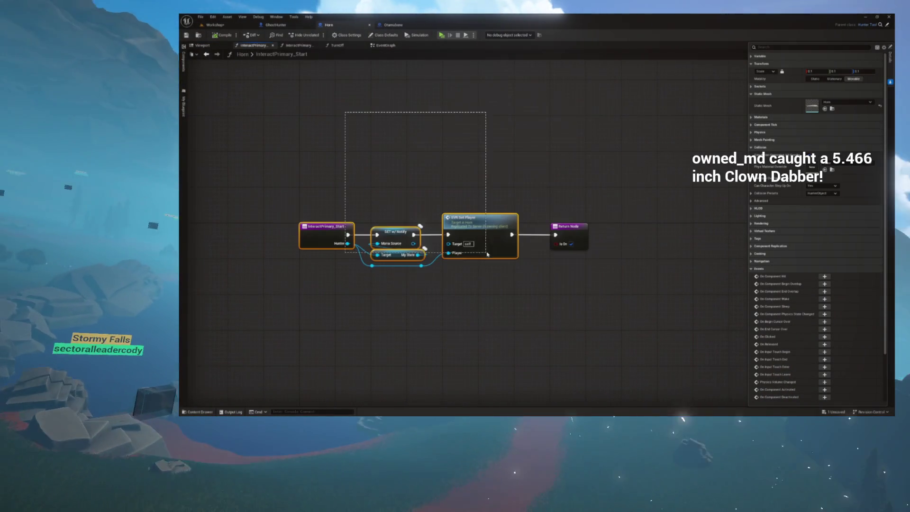
drag(623, 304, 503, 214)
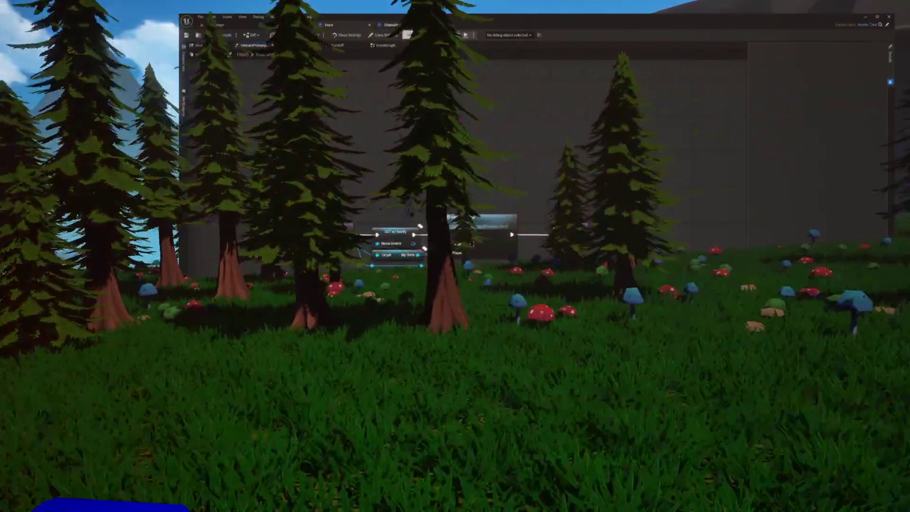
Step: Review Horn's TurnOff and CheckPitchChange graphs, then return to the Otamabone event graph
click(389, 24)
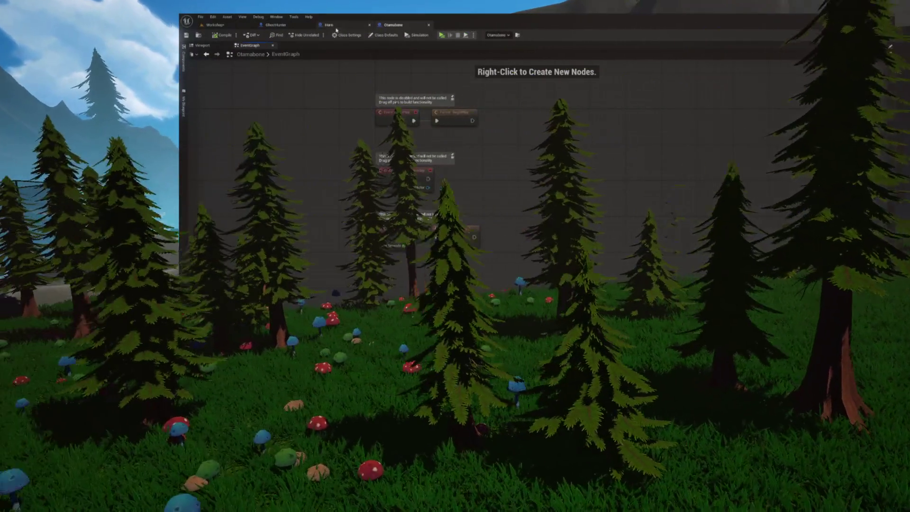
click(329, 24)
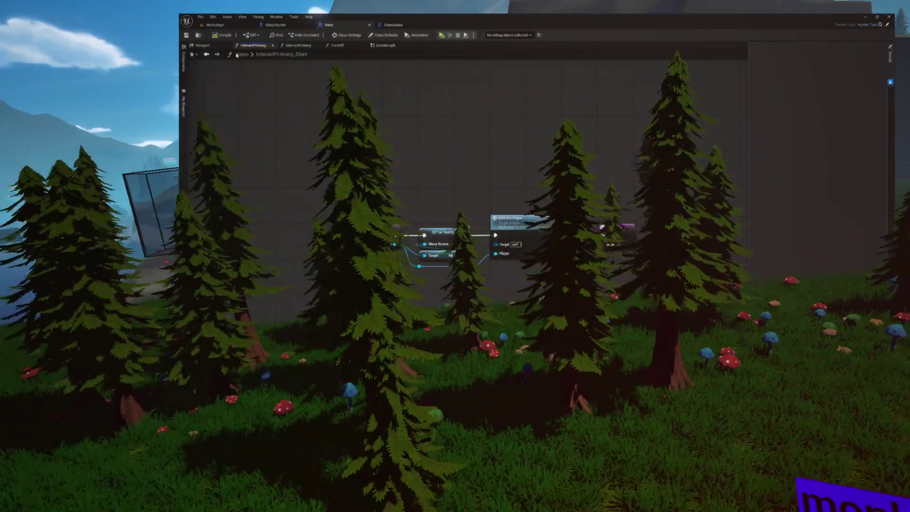
click(337, 45)
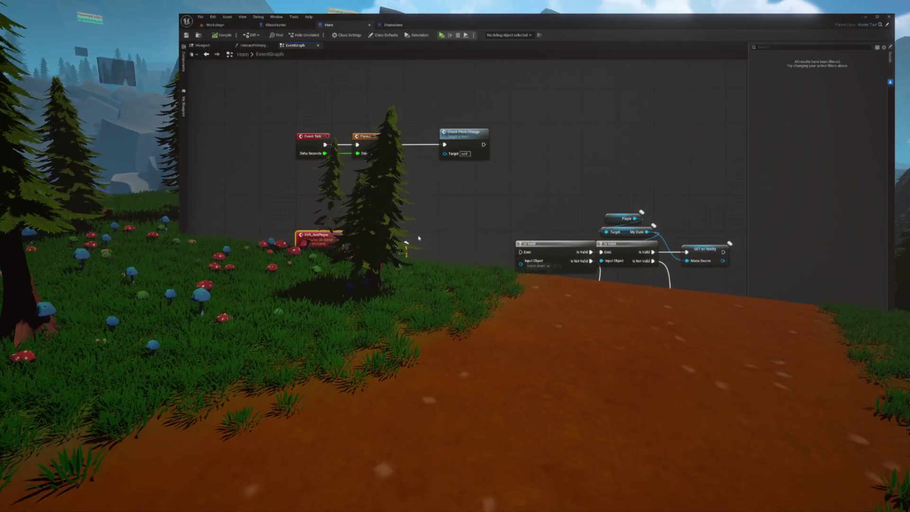
drag(419, 237, 450, 240)
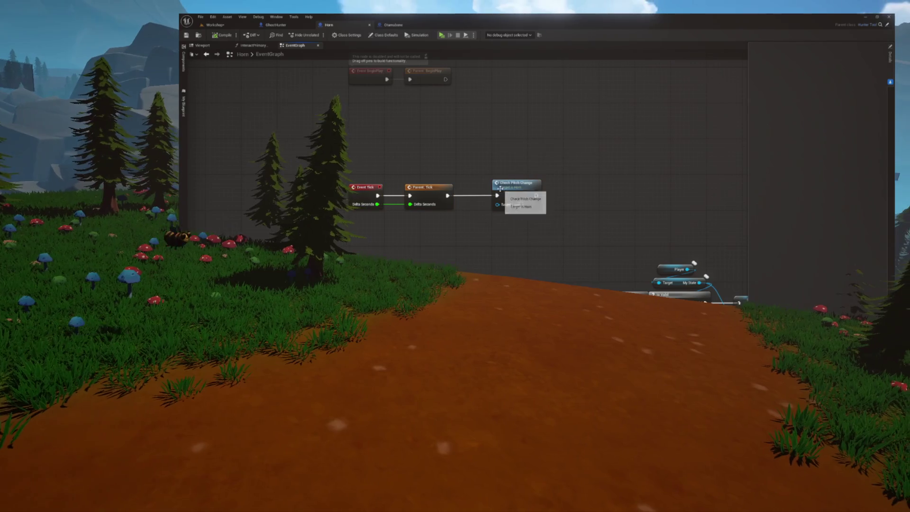
double_click(512, 189)
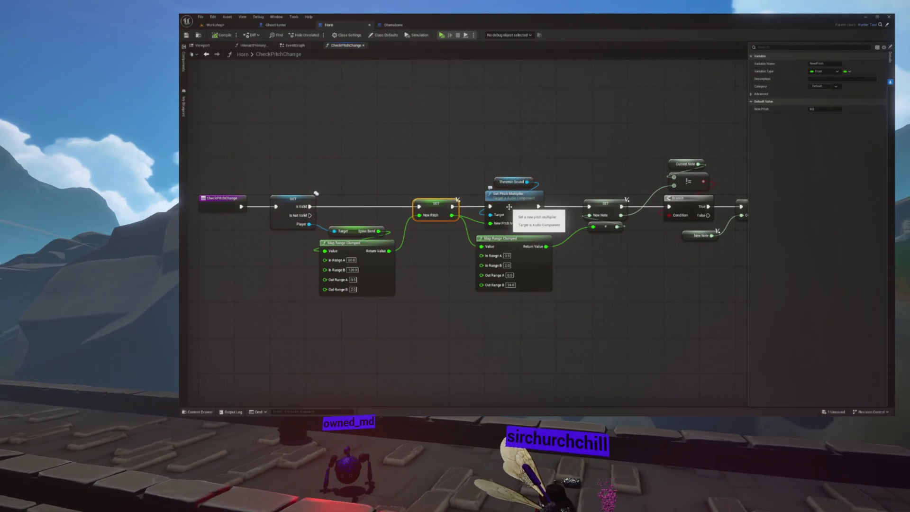
click(396, 25)
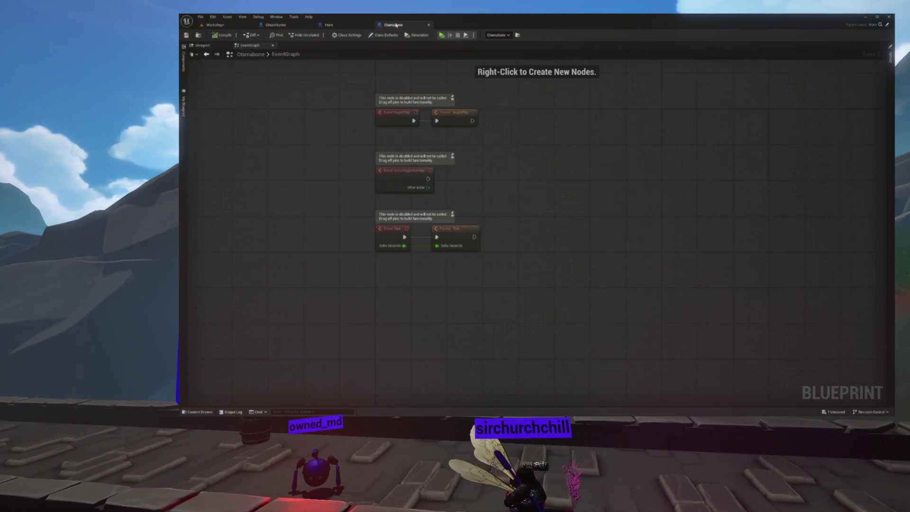
Step: Add a new function to the Otamabone blueprint and centre its entry node
click(186, 110)
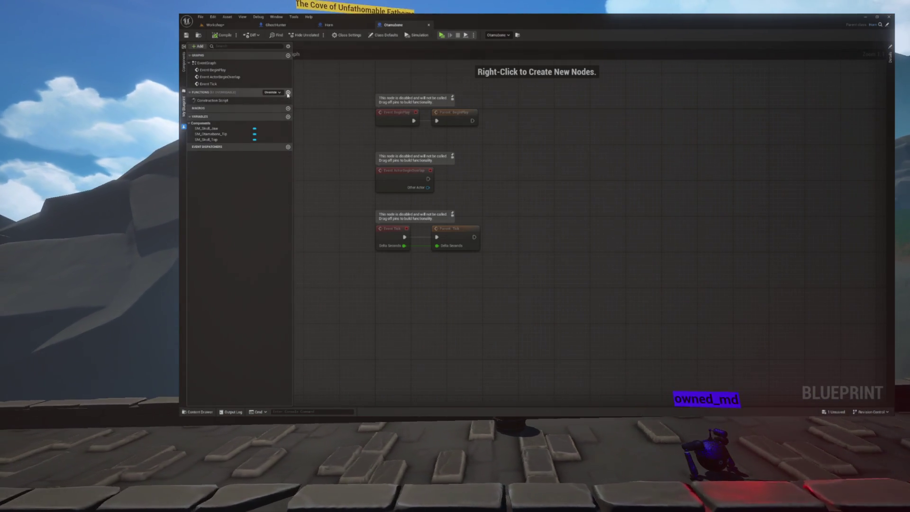
click(287, 93)
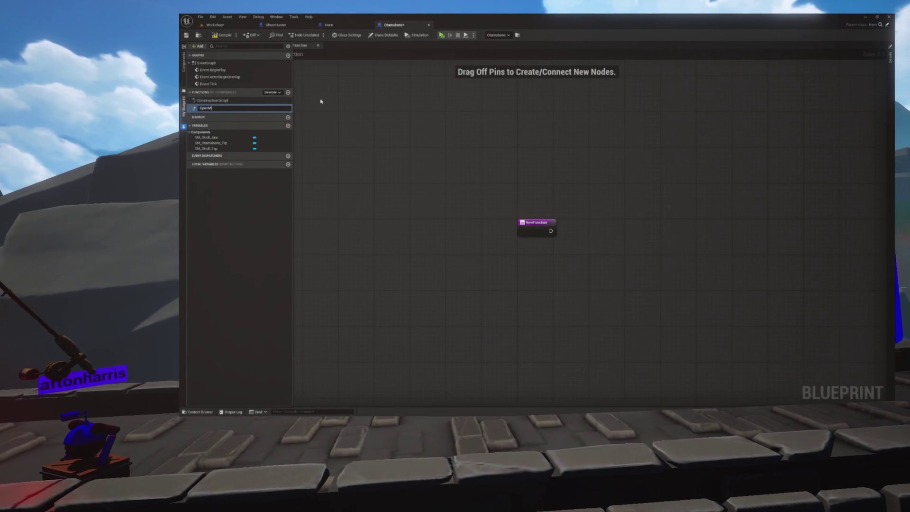
mouse_move(590, 195)
mouse_down()
mouse_move(502, 175)
mouse_move(528, 204)
mouse_move(471, 174)
mouse_up()
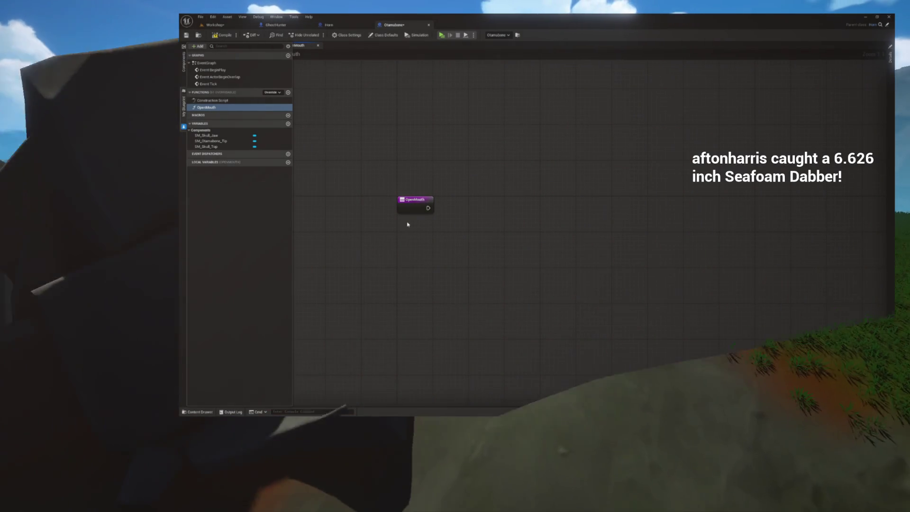
Step: Rename the function from OpenMouth to SetMouthOpen
key(F2)
key(Home)
text(Set)
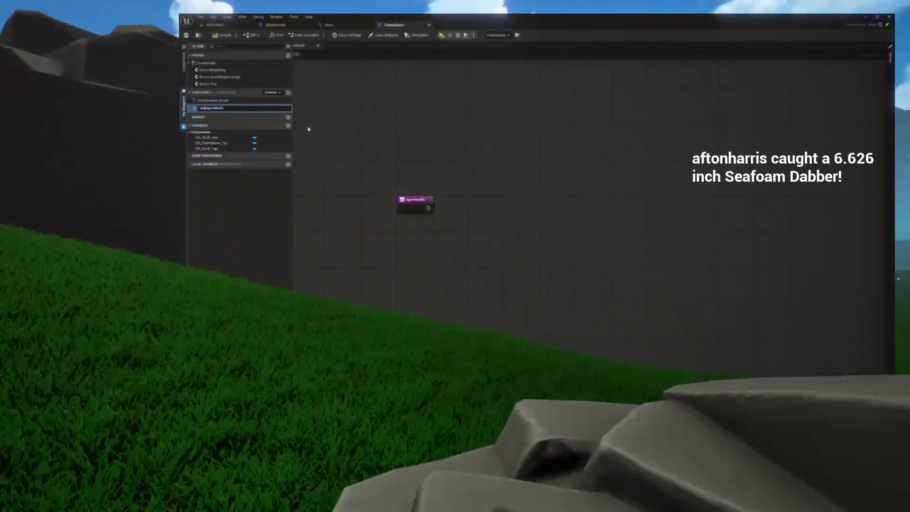
key(shift+End)
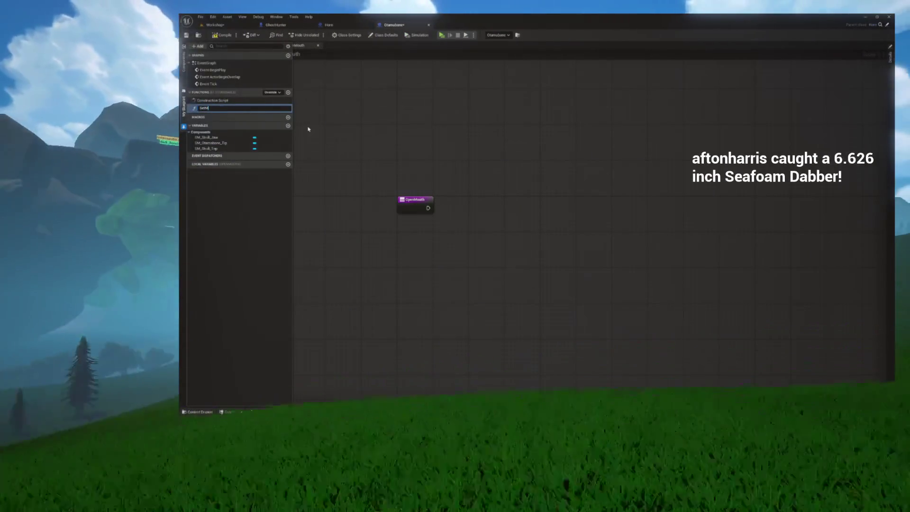
text(pen)
key(Return)
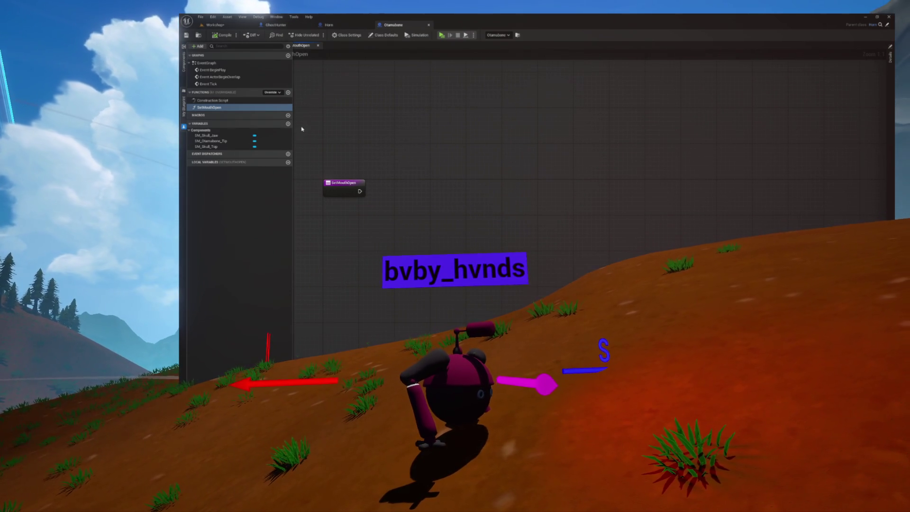
Step: Compare against the Horn blueprint's CheckPitchChange graph and its Current Note nodes
click(348, 28)
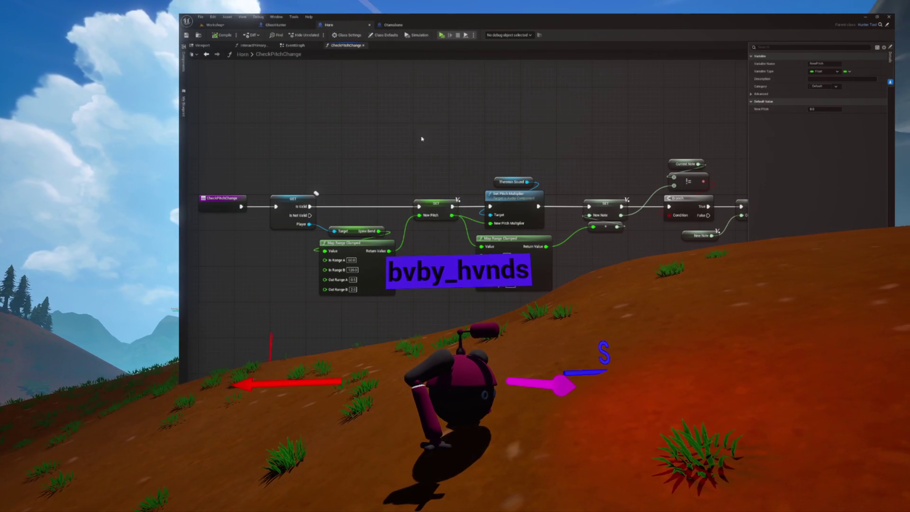
click(402, 27)
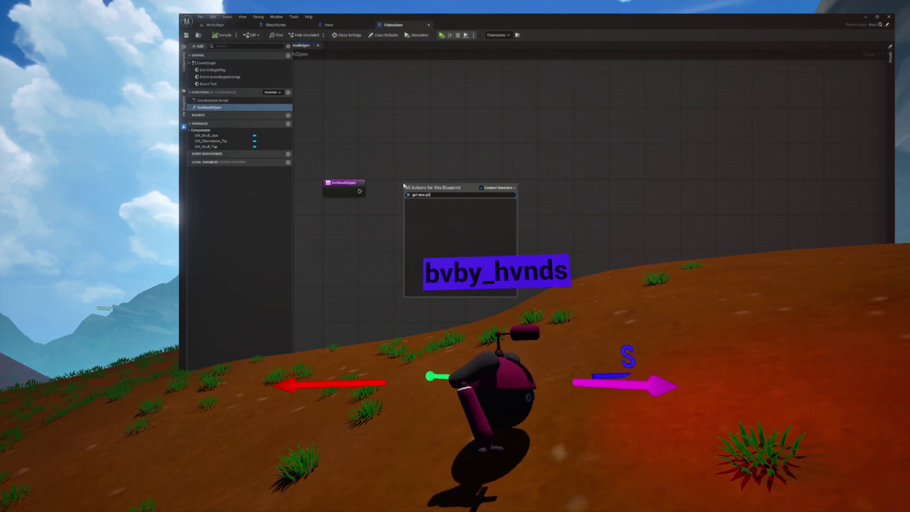
text(t)
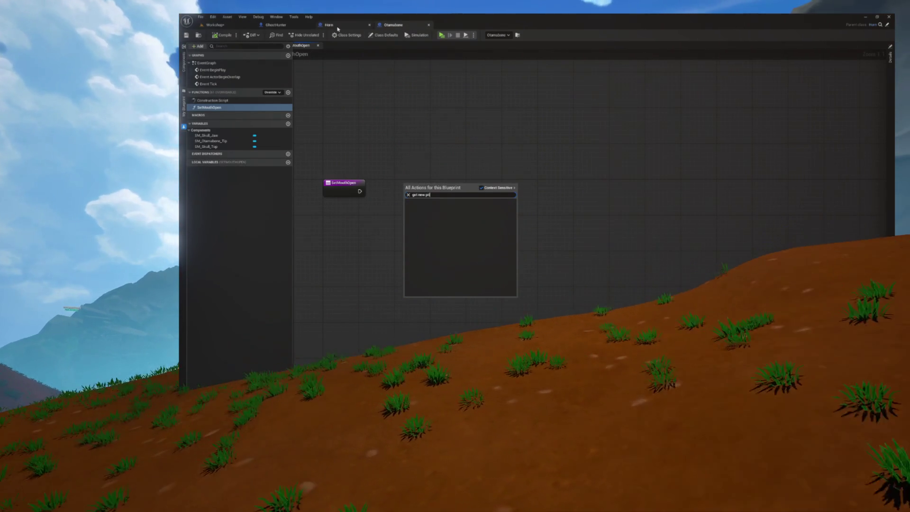
click(334, 25)
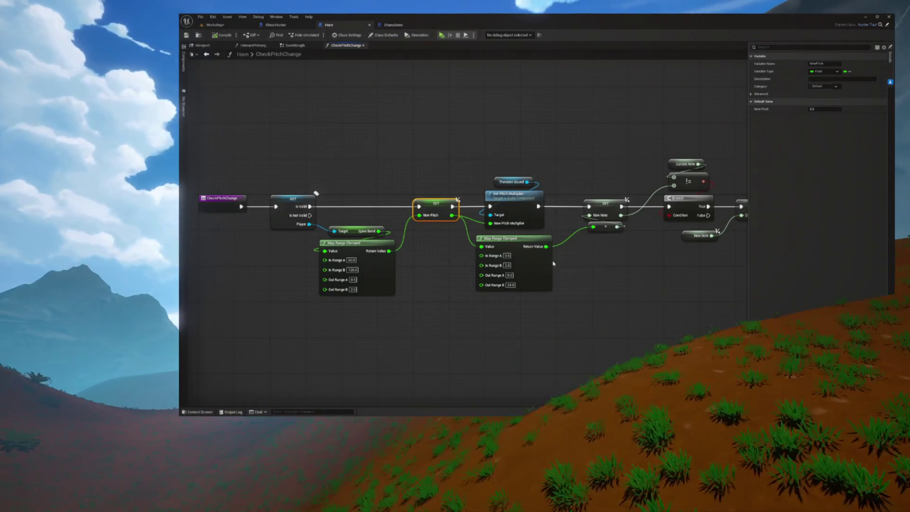
drag(553, 262, 515, 262)
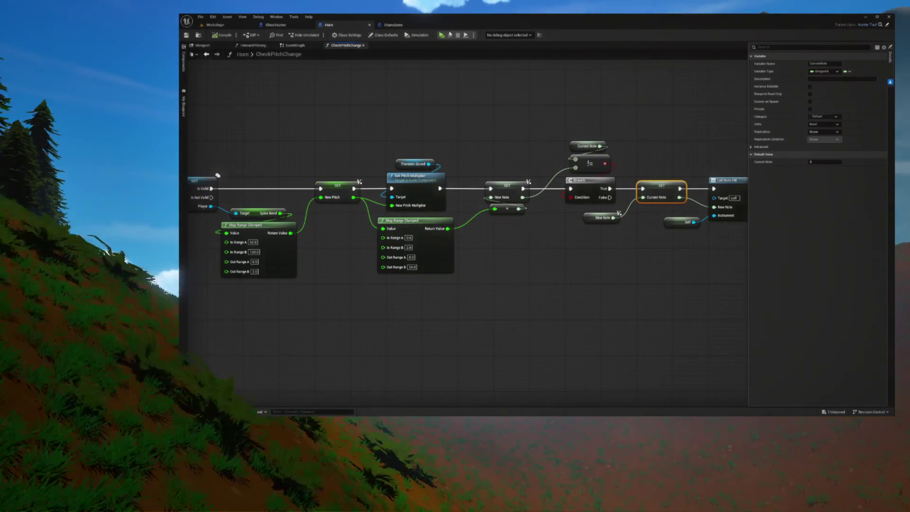
click(394, 24)
Step: Add a Current Note getter node to the SetMouthOpen graph
right_click(381, 186)
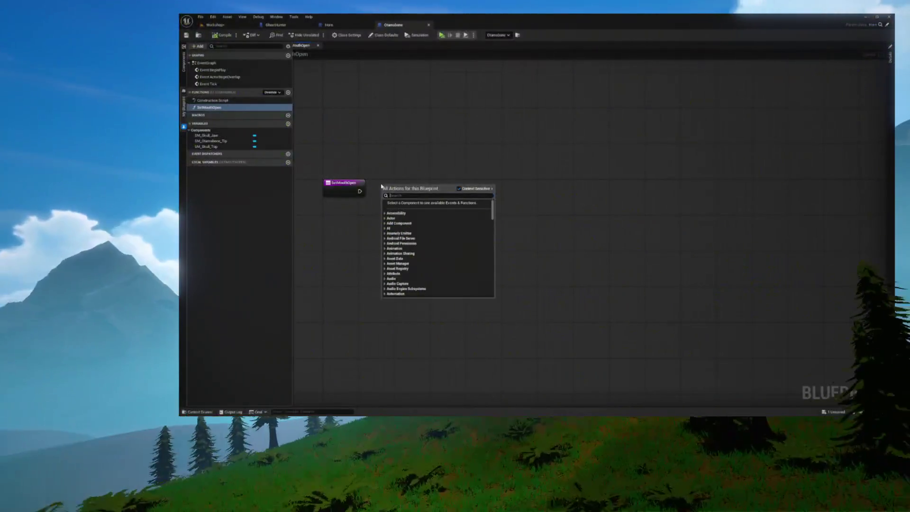
text(get current note)
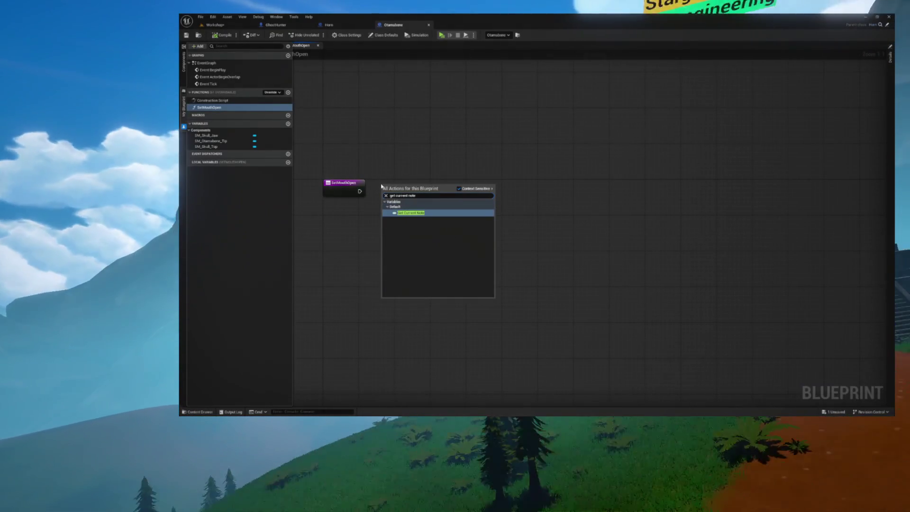
key(Return)
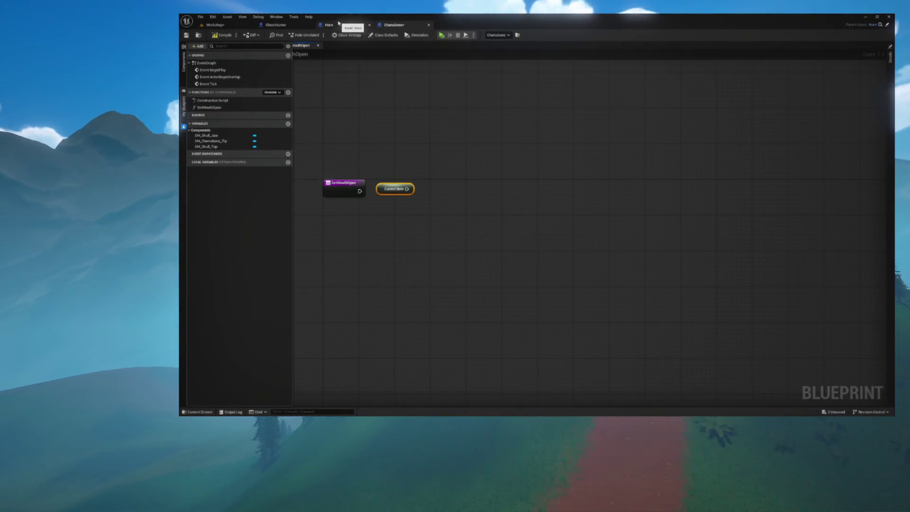
Step: Review the Horn's Current Note comparison and pitch-to-note node chains, then return to Otamabone
click(340, 25)
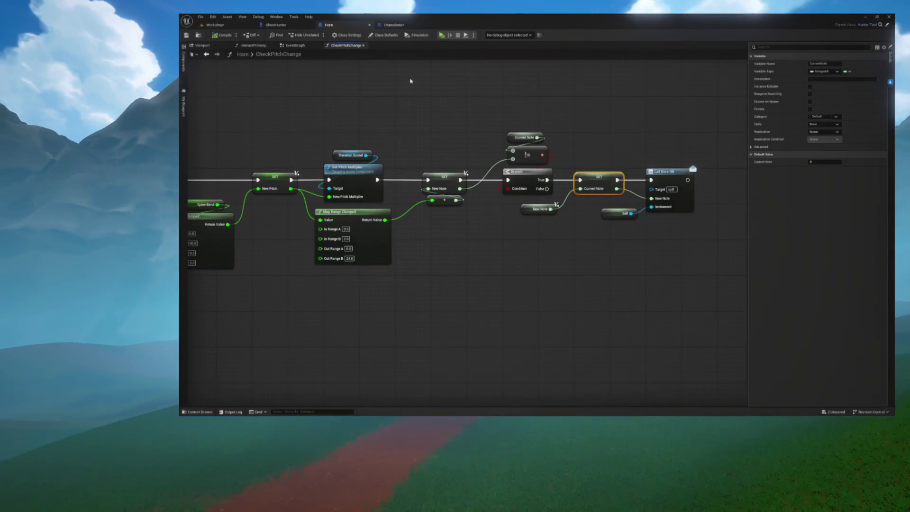
mouse_move(363, 88)
mouse_down()
mouse_move(516, 216)
mouse_move(585, 236)
mouse_up()
click(542, 228)
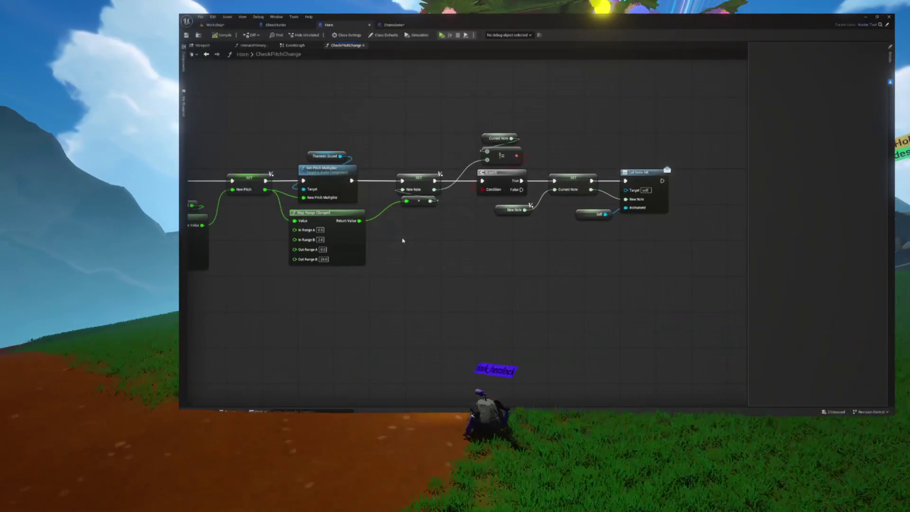
drag(345, 299, 495, 190)
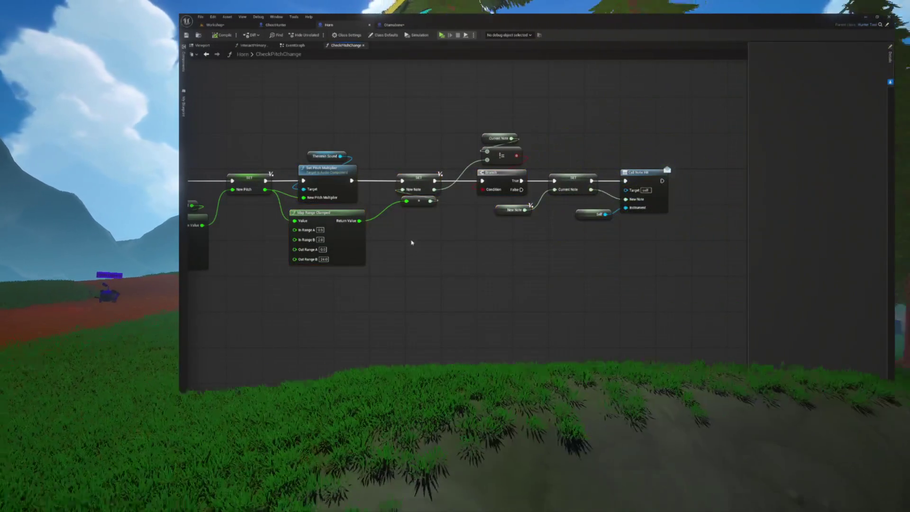
click(452, 241)
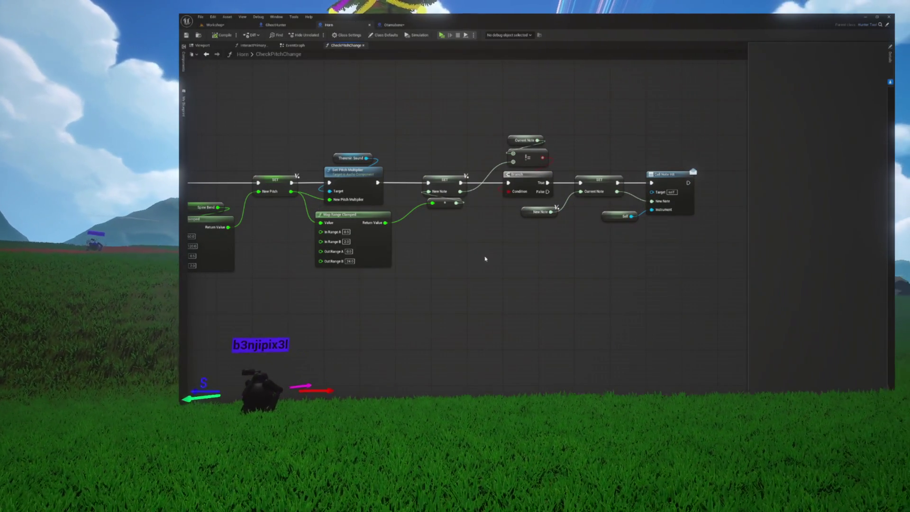
click(413, 29)
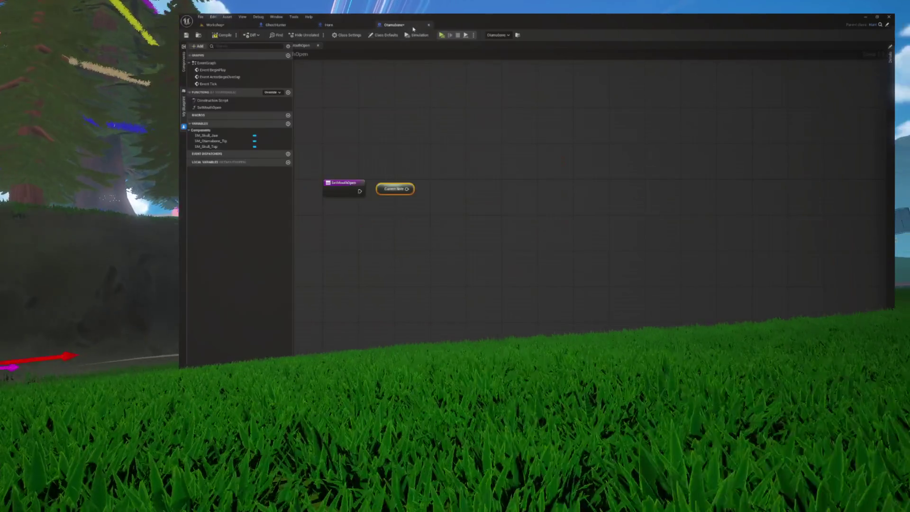
Step: Move Current Note lower and add a reroute node on its output wire
drag(382, 189, 364, 247)
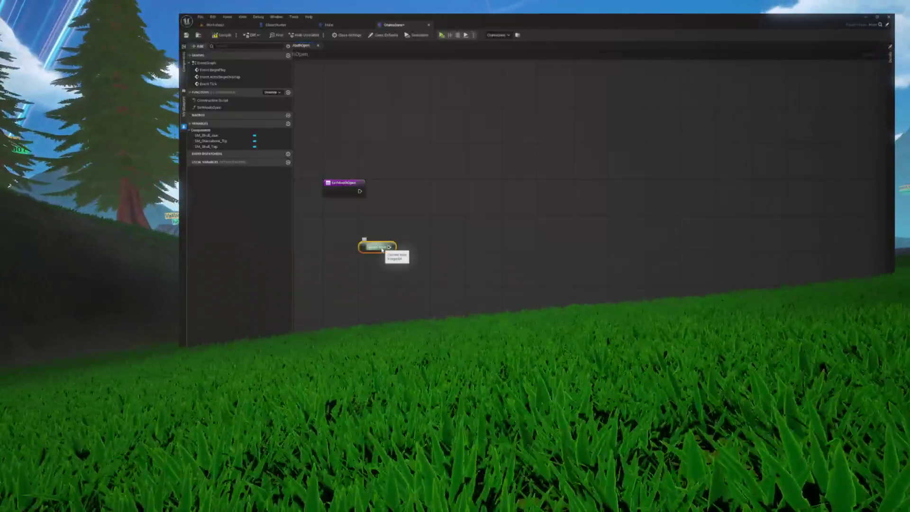
drag(454, 238, 453, 234)
text(map rang)
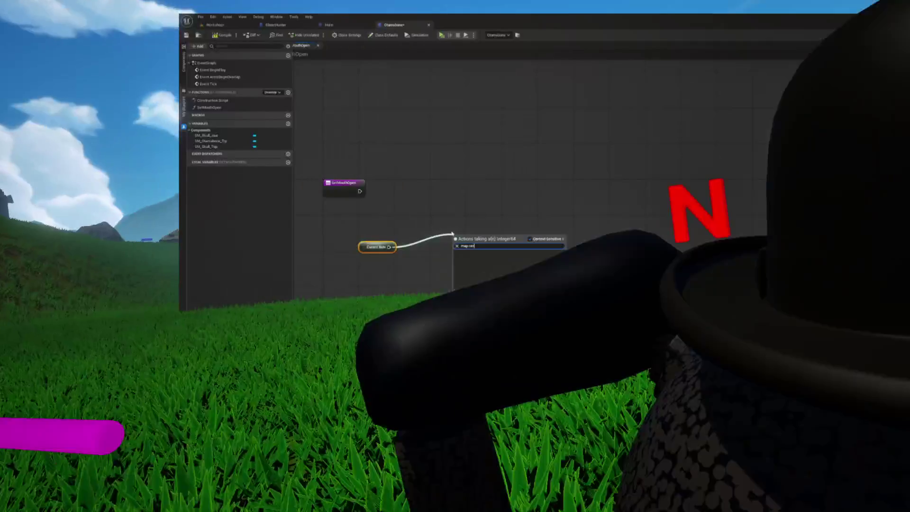
key(Escape)
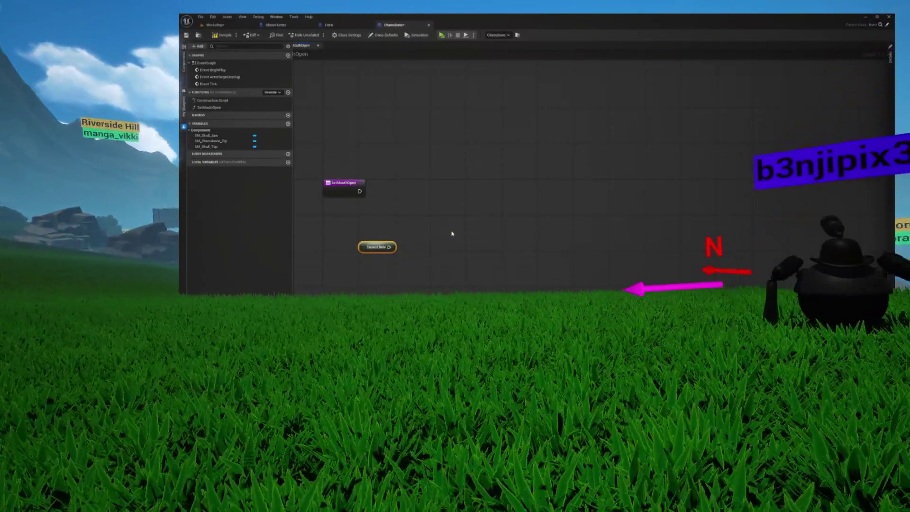
mouse_move(378, 247)
mouse_down()
mouse_move(336, 225)
mouse_move(411, 230)
mouse_up()
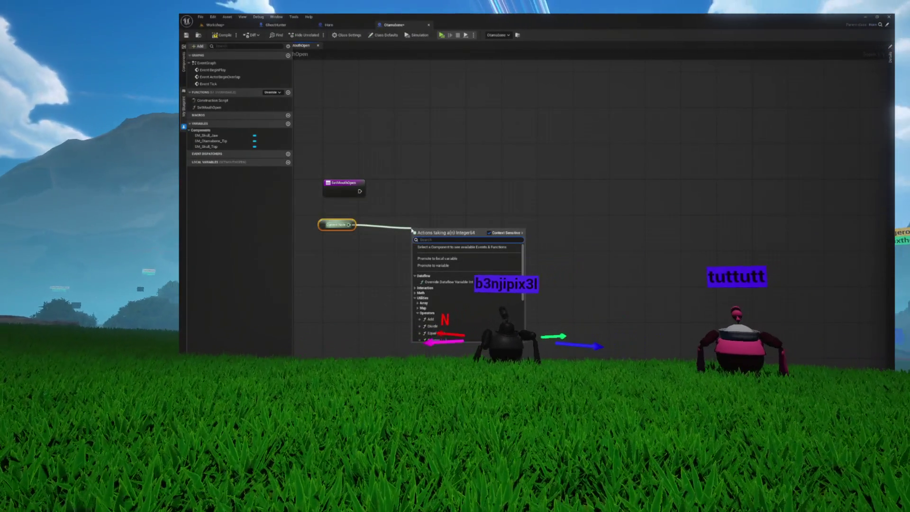
text(reroute)
key(Return)
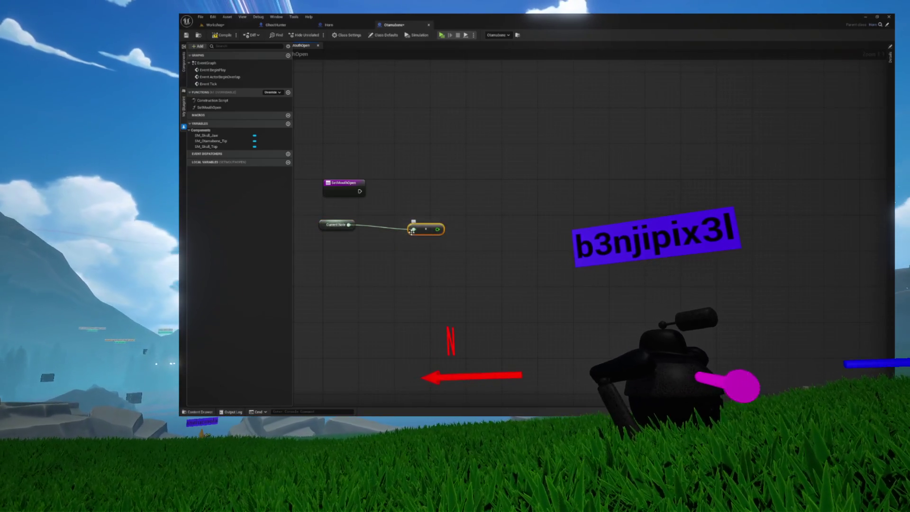
Step: Feed the reroute output into a new Map Range Clamped node and open the Widget Reflector
mouse_move(424, 229)
mouse_down()
mouse_move(385, 224)
mouse_move(450, 228)
mouse_up()
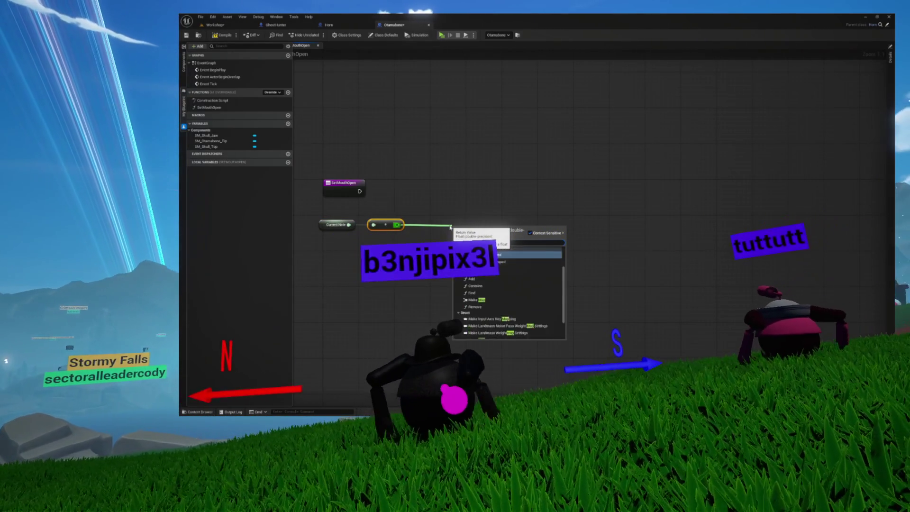
text(range)
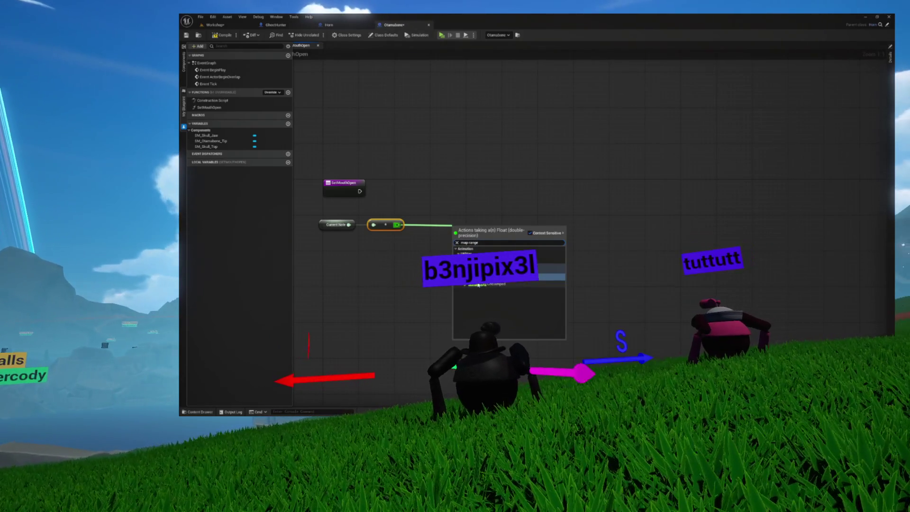
click(483, 274)
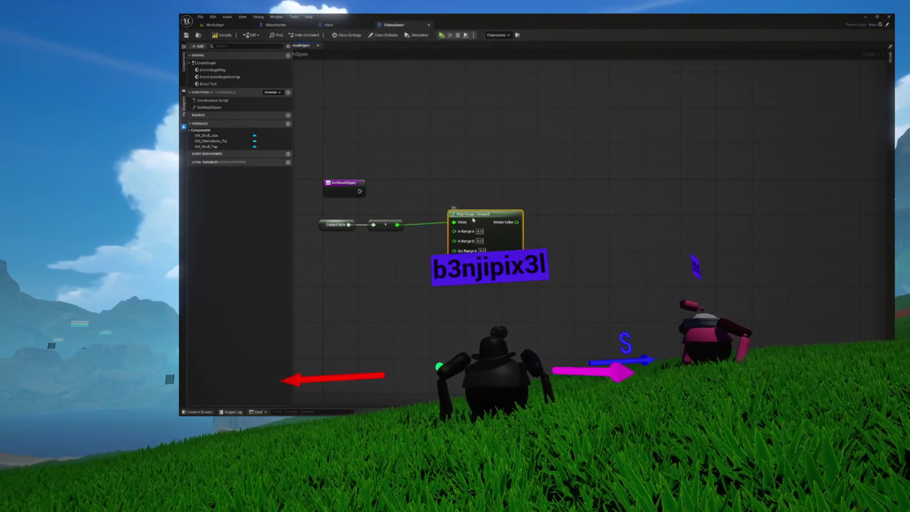
mouse_move(466, 212)
mouse_down()
mouse_move(465, 236)
mouse_move(487, 213)
mouse_up()
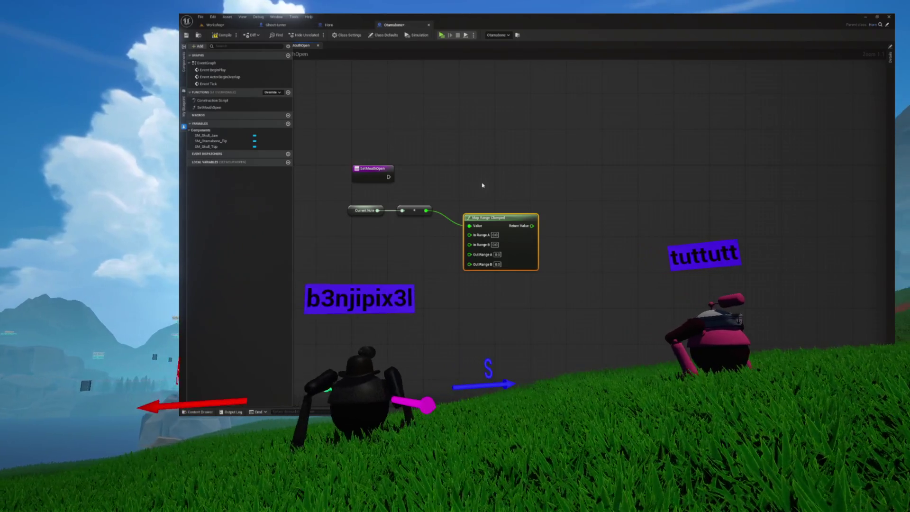
key(ctrl+shift+w)
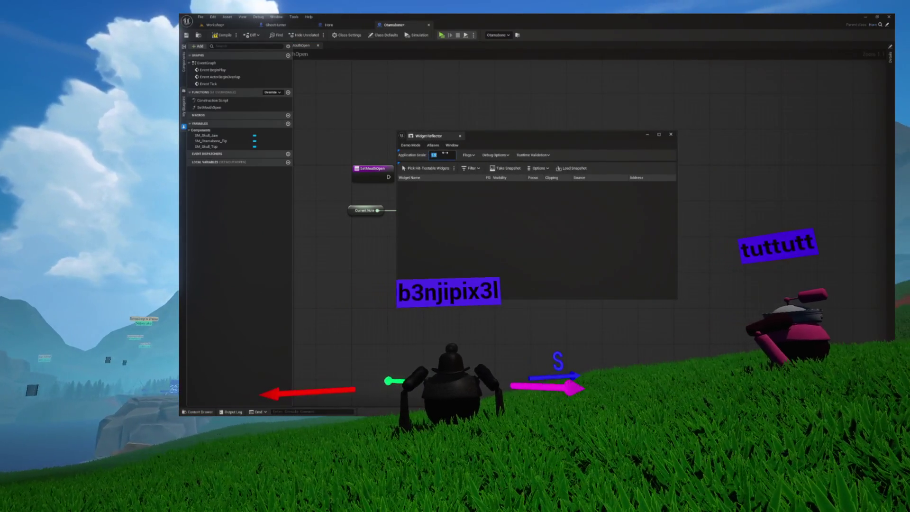
Step: Set the editor interface scale to 1.5 and close the Widget Reflector
text(1.5)
key(Return)
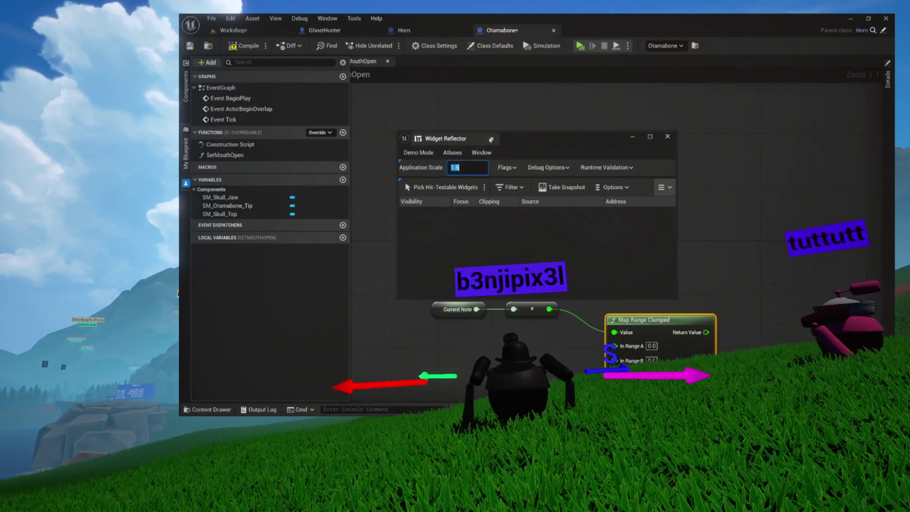
click(491, 140)
drag(514, 159, 474, 128)
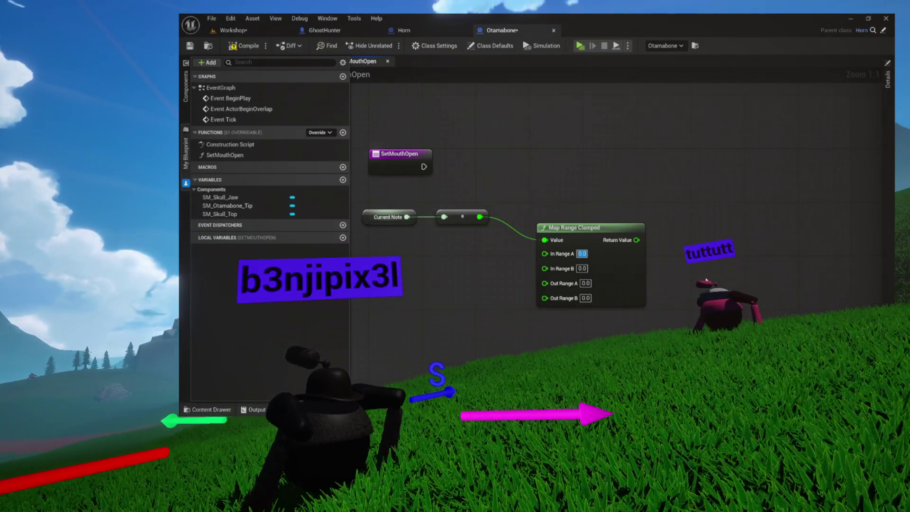
Step: Check the Horn graph's Map Range Clamped input values for reference
click(427, 31)
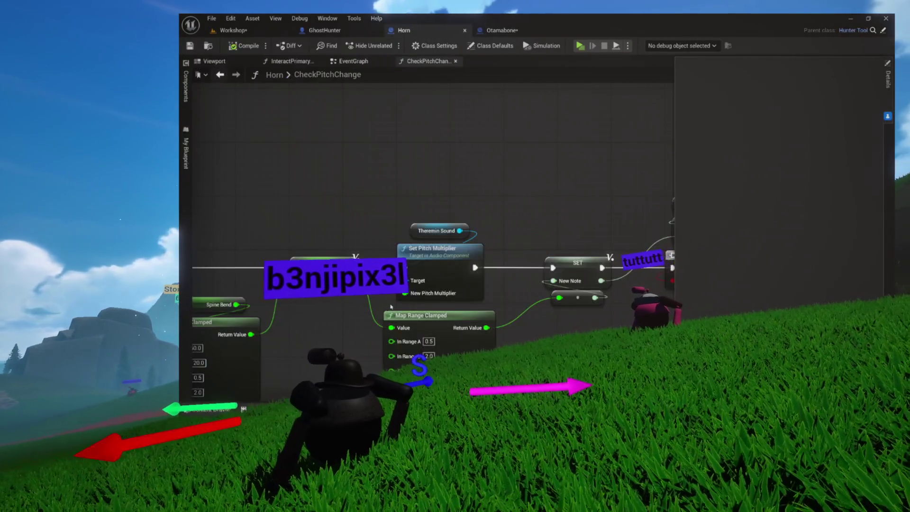
drag(391, 307, 405, 141)
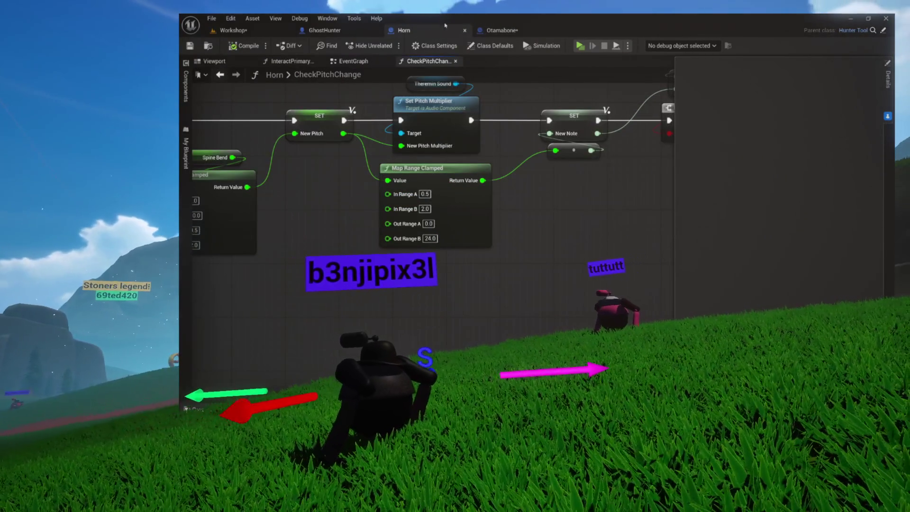
click(507, 31)
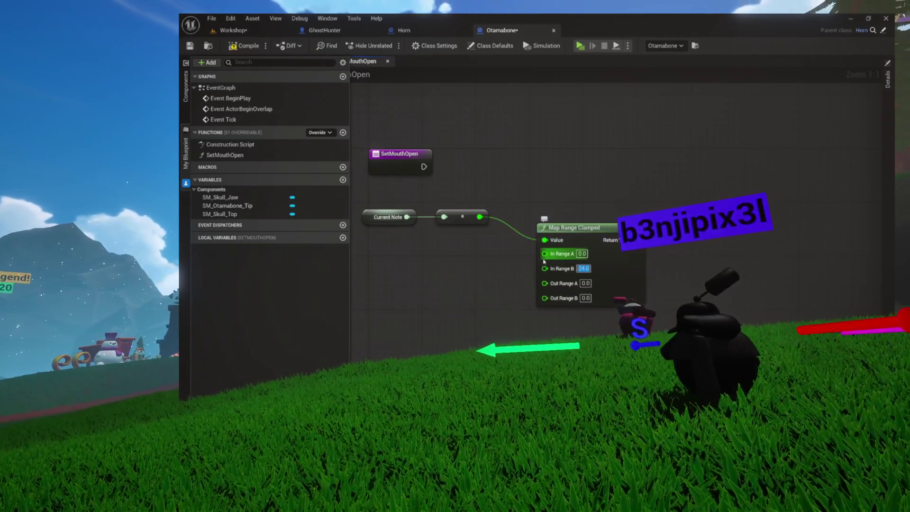
drag(555, 255, 547, 222)
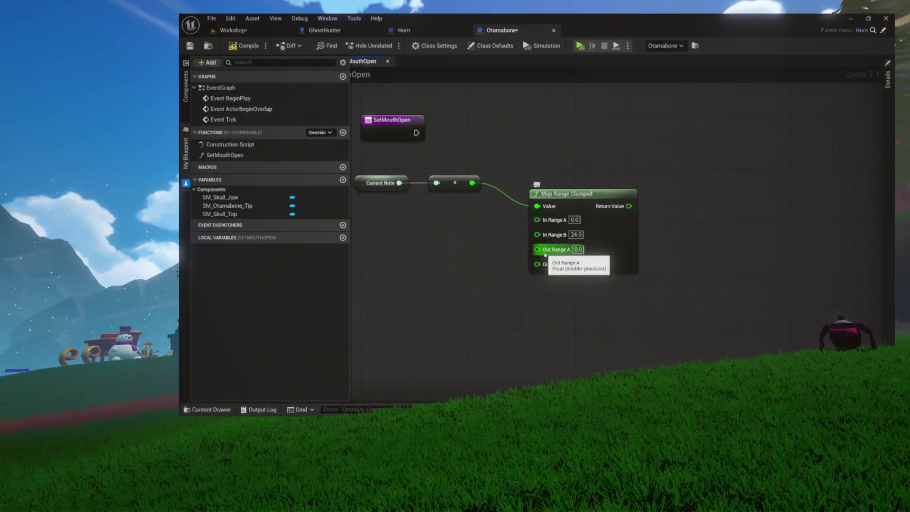
Step: Enter 35 for Out Range B on Map Range Clamped and compile the Blueprint
right_click(577, 250)
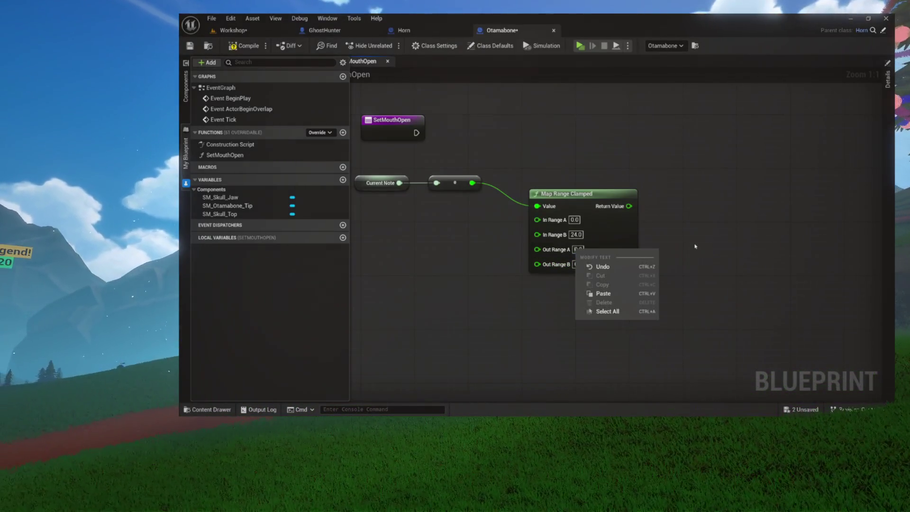
click(695, 246)
text(-6)
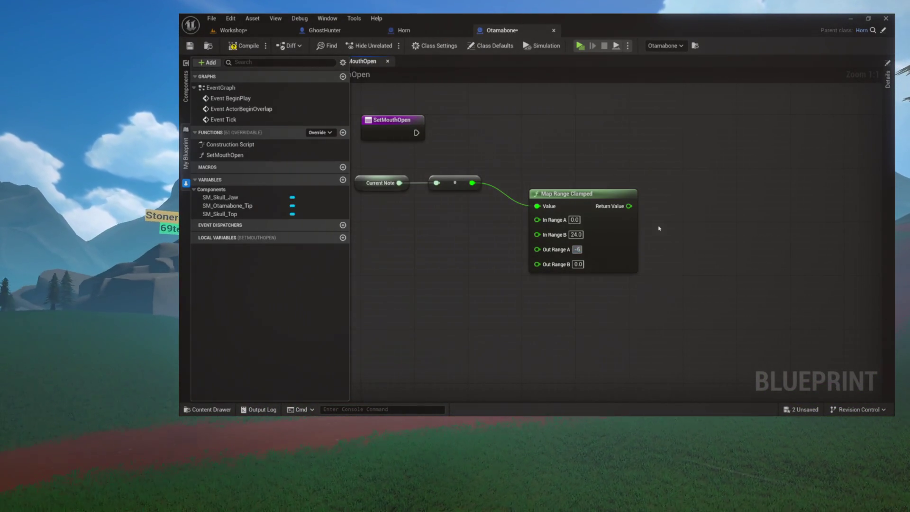
text(35)
key(Return)
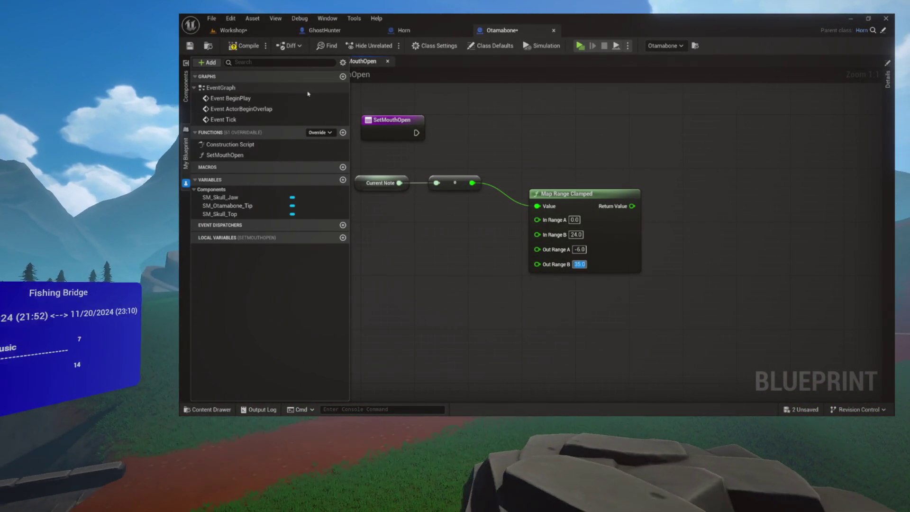
click(244, 46)
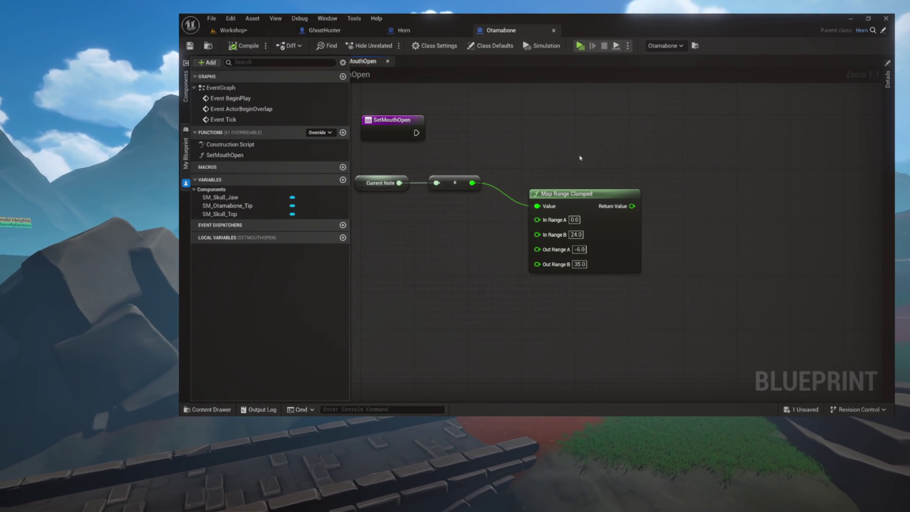
mouse_move(606, 257)
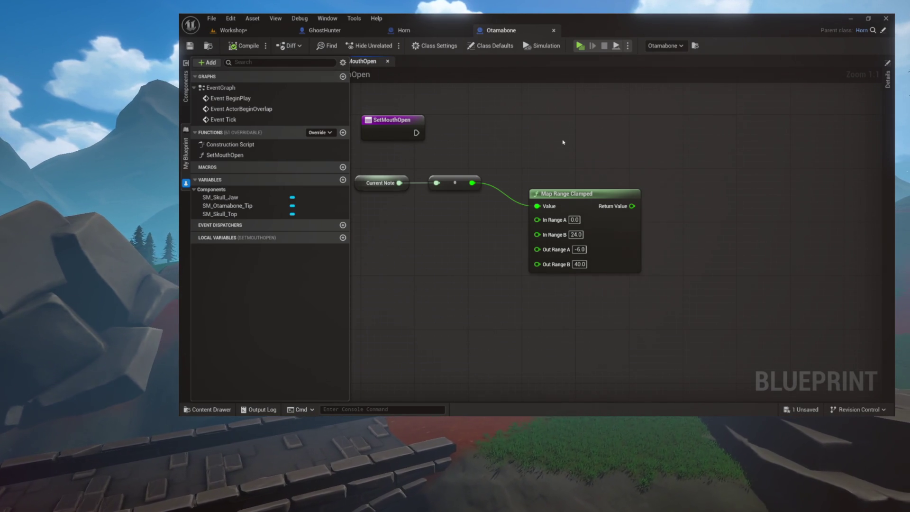
mouse_move(556, 122)
mouse_down()
mouse_move(549, 217)
mouse_move(528, 245)
mouse_up()
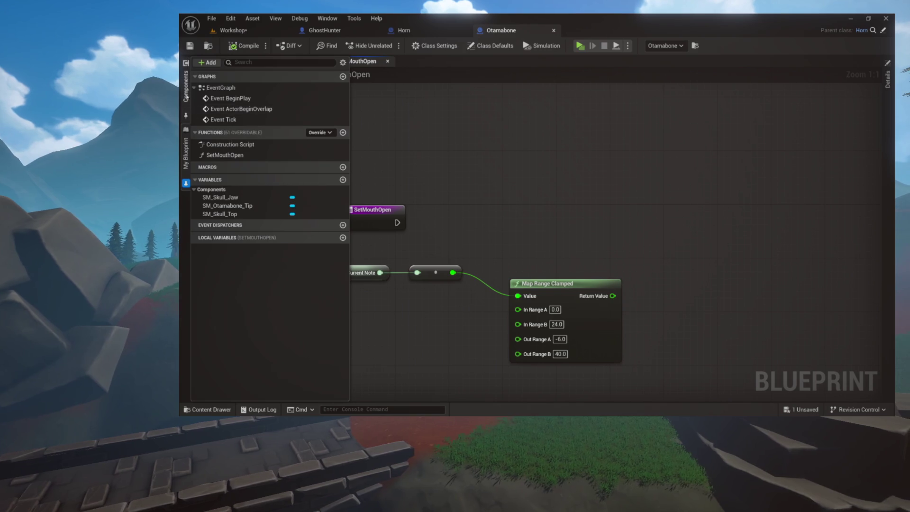
Step: Drag the SM_Skull_Jaw component into SetMouthOpen, hide the sidebar, and show the Viewport
click(187, 98)
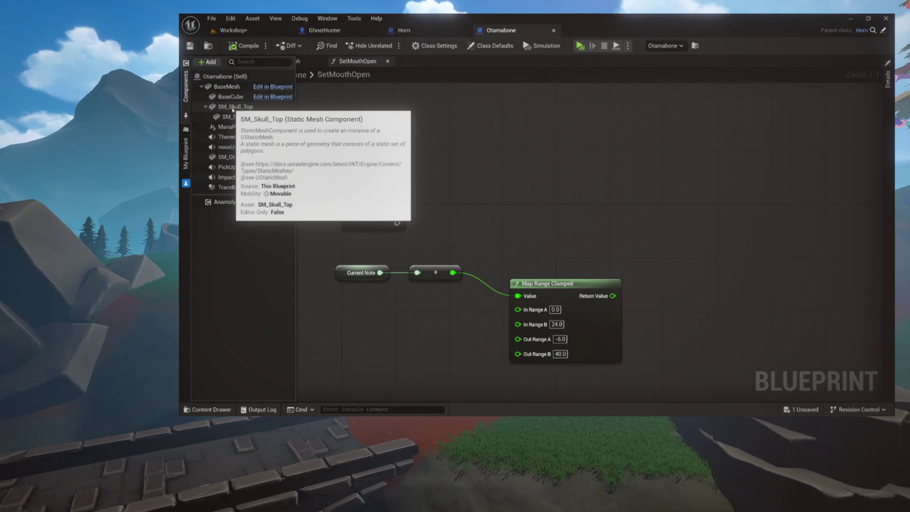
mouse_move(239, 116)
mouse_down()
mouse_move(586, 160)
mouse_move(491, 93)
mouse_move(517, 172)
mouse_up()
click(427, 123)
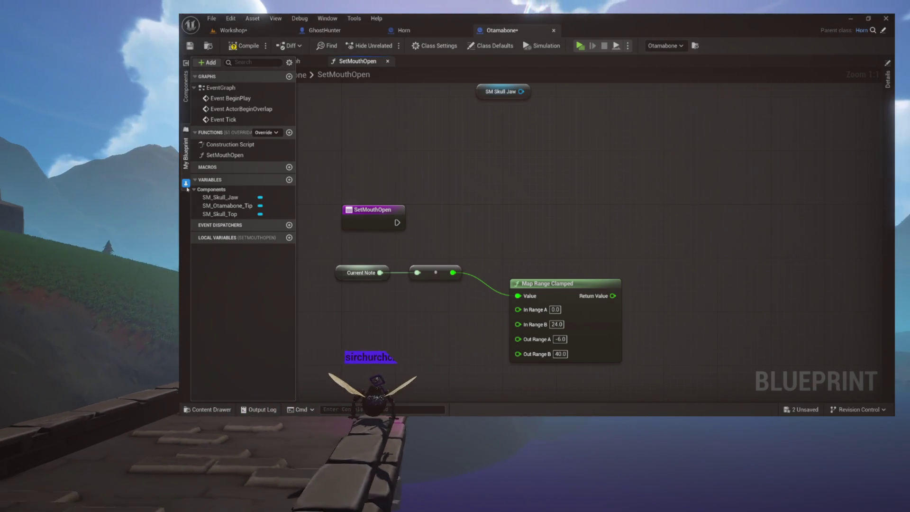
click(303, 157)
click(226, 62)
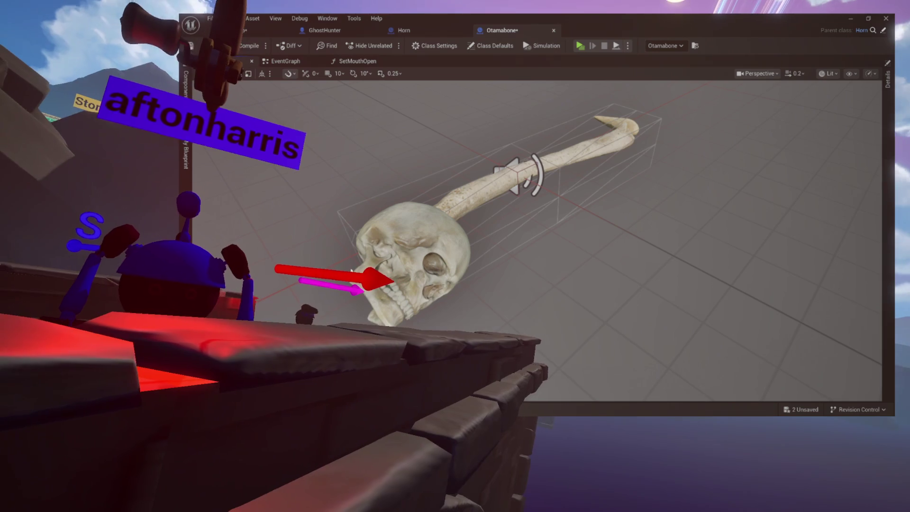
Step: Select the jaw mesh in the Viewport to inspect its transform, then return to SetMouthOpen
click(366, 267)
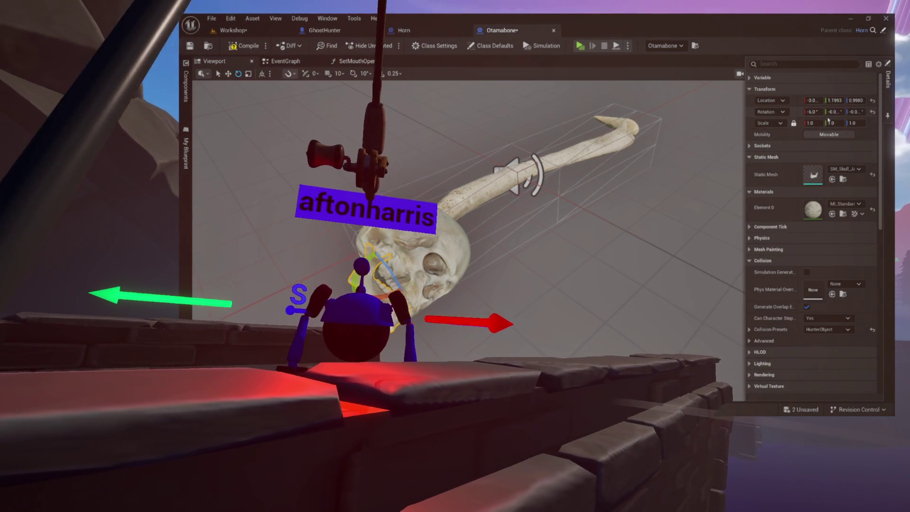
mouse_move(747, 120)
mouse_down()
mouse_move(661, 112)
mouse_move(758, 112)
mouse_up()
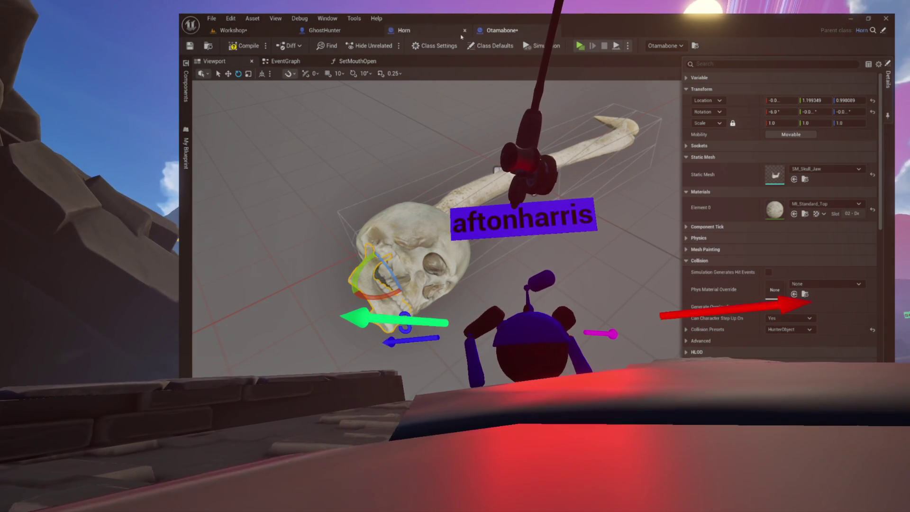
click(358, 60)
Step: Add a Set Relative Rotation node for SM Skull Jaw and split its New Rotation pin
mouse_move(515, 93)
mouse_down()
mouse_move(477, 87)
mouse_move(474, 124)
mouse_move(553, 165)
mouse_up()
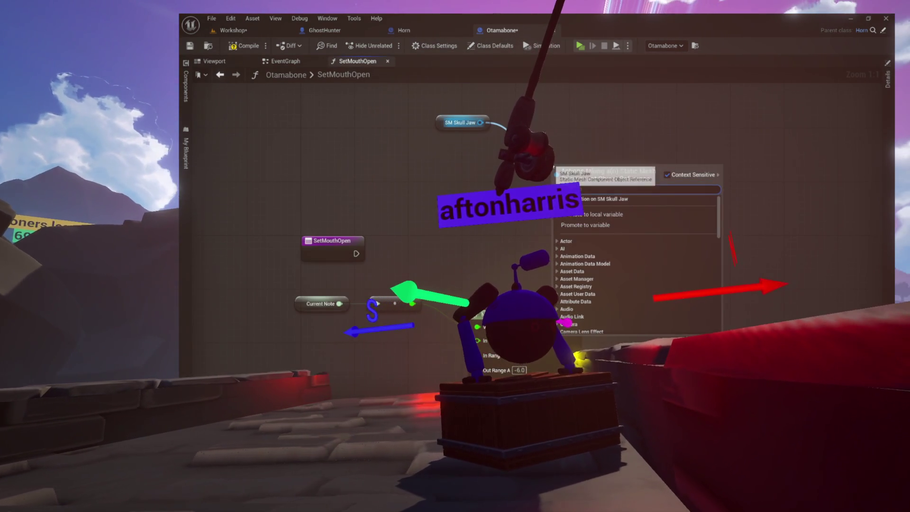
text(set rel)
text(ative rotation)
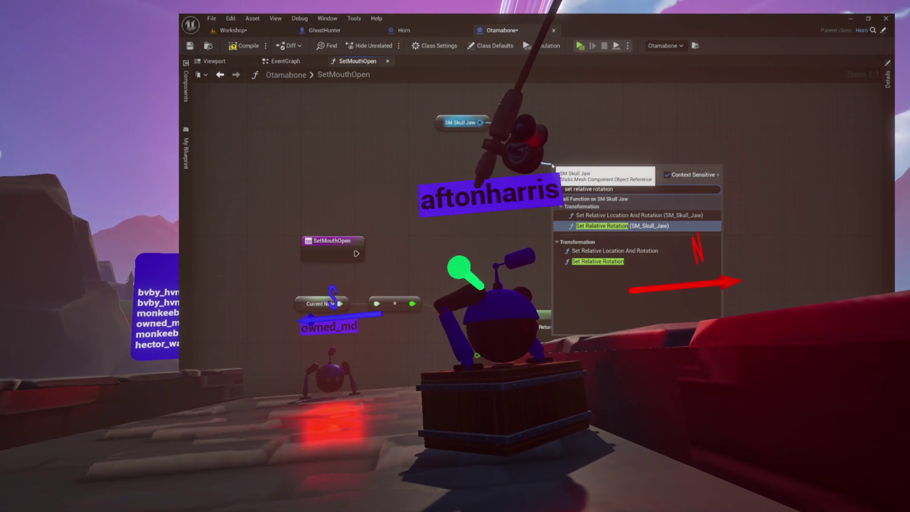
key(Down)
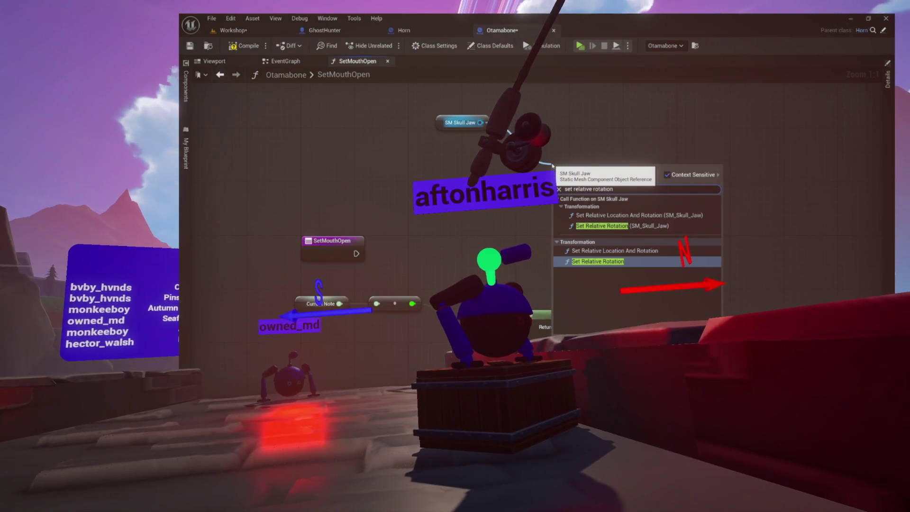
key(Return)
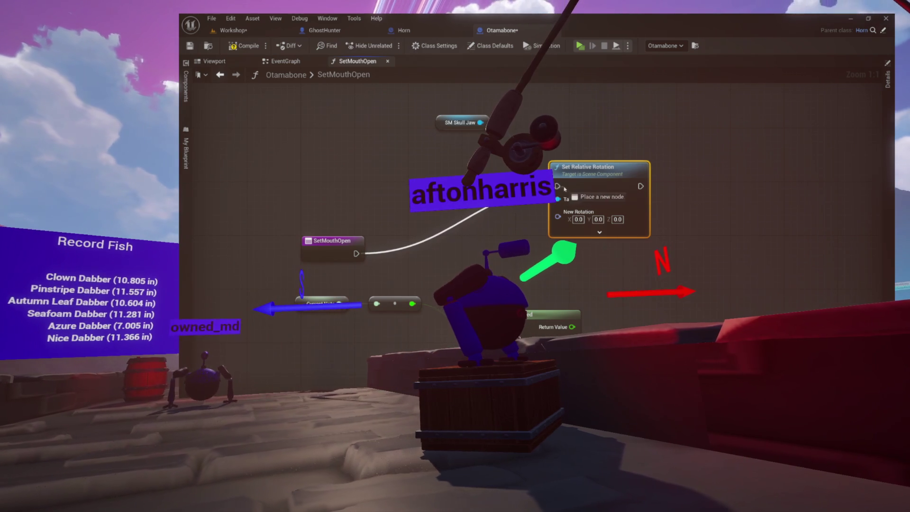
drag(453, 282, 566, 277)
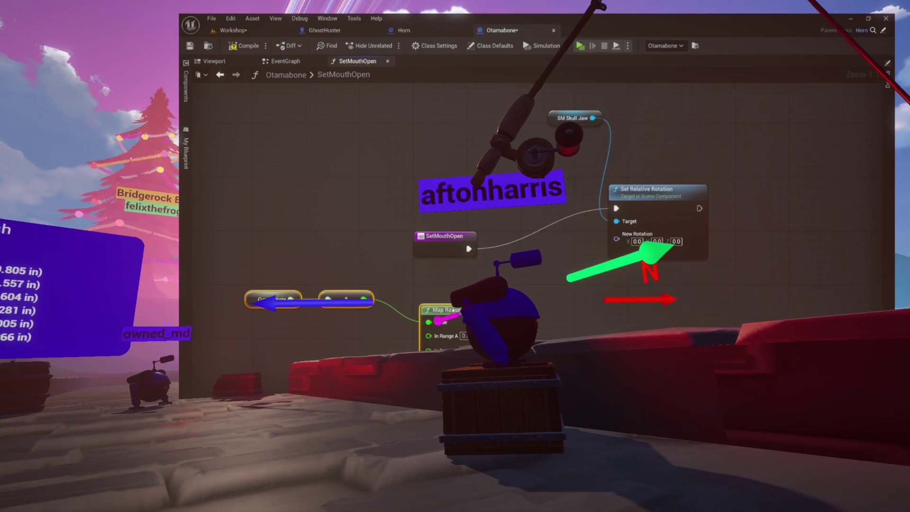
drag(649, 190, 622, 229)
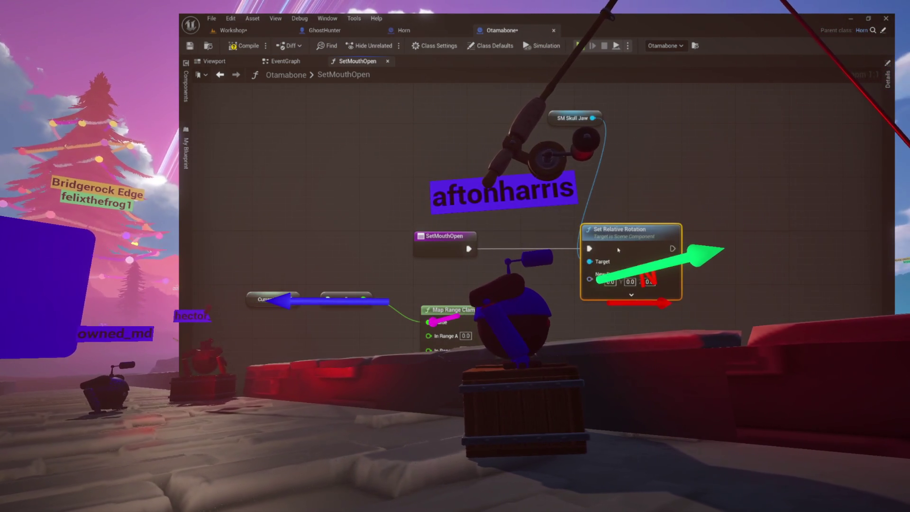
right_click(647, 280)
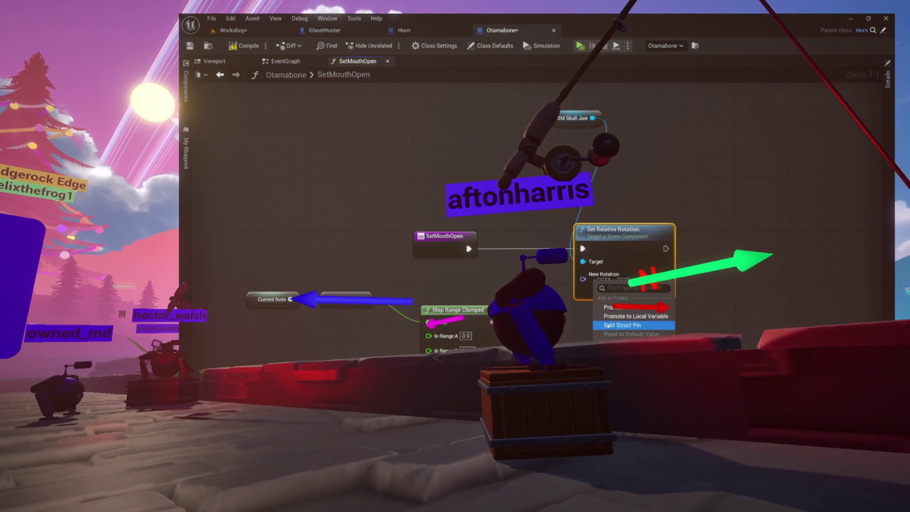
click(625, 313)
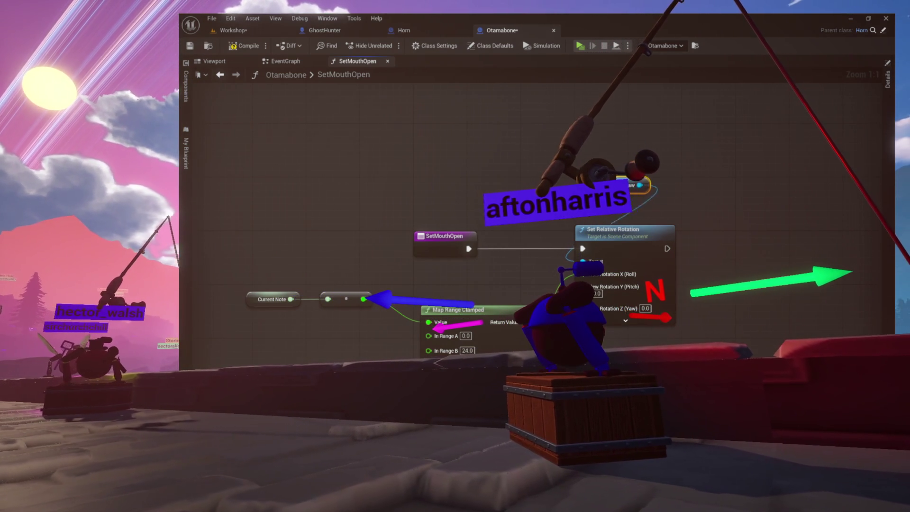
Step: Arrange Current Note, conversion and Map Range Clamped nodes into a tidy line
mouse_move(363, 269)
mouse_down()
mouse_move(406, 203)
mouse_move(457, 160)
mouse_move(440, 191)
mouse_up()
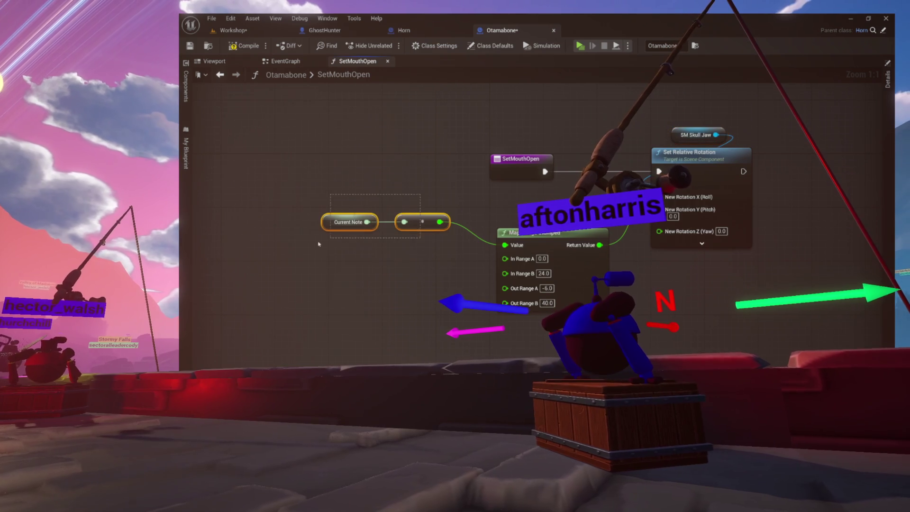
drag(425, 222, 428, 250)
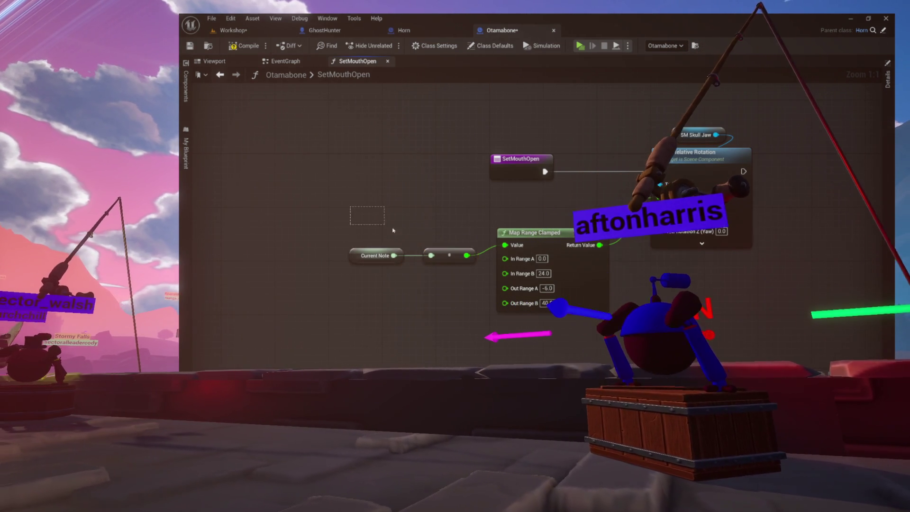
shift+click(521, 233)
mouse_move(537, 233)
mouse_down()
mouse_move(449, 233)
mouse_move(427, 243)
mouse_move(451, 218)
mouse_up()
click(456, 207)
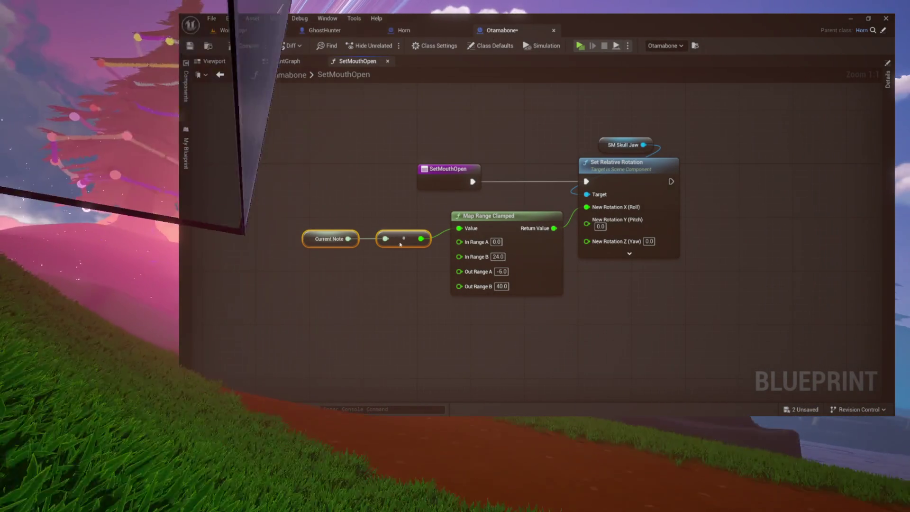
drag(424, 213, 375, 225)
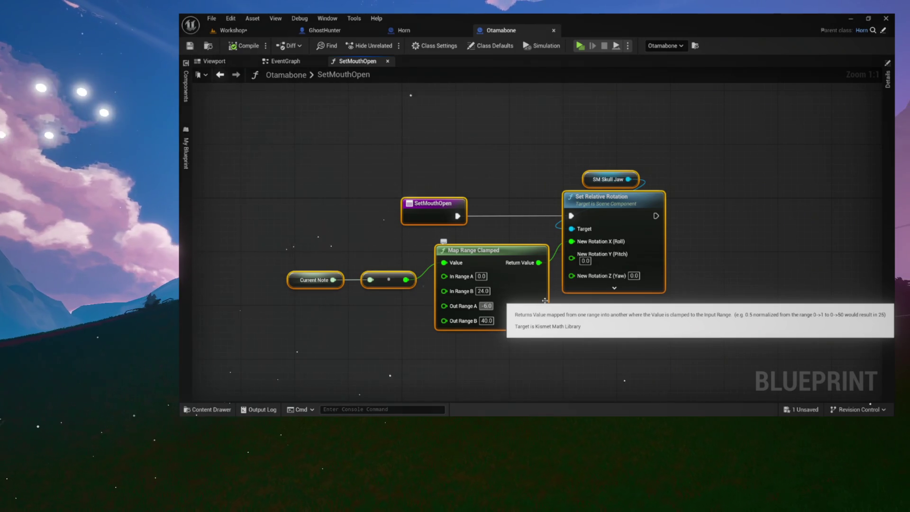
Step: Set Out Range A to 10, recompile, and switch to the EventGraph
text(10)
click(360, 213)
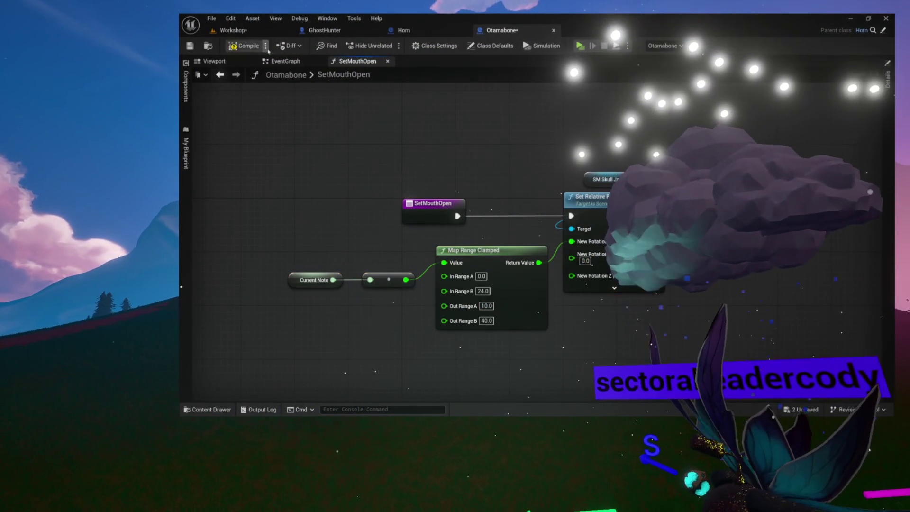
click(245, 46)
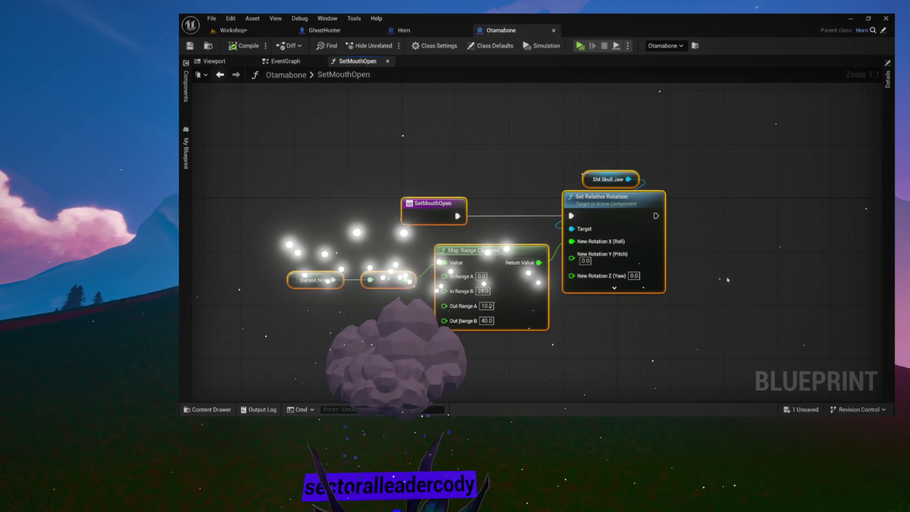
click(353, 123)
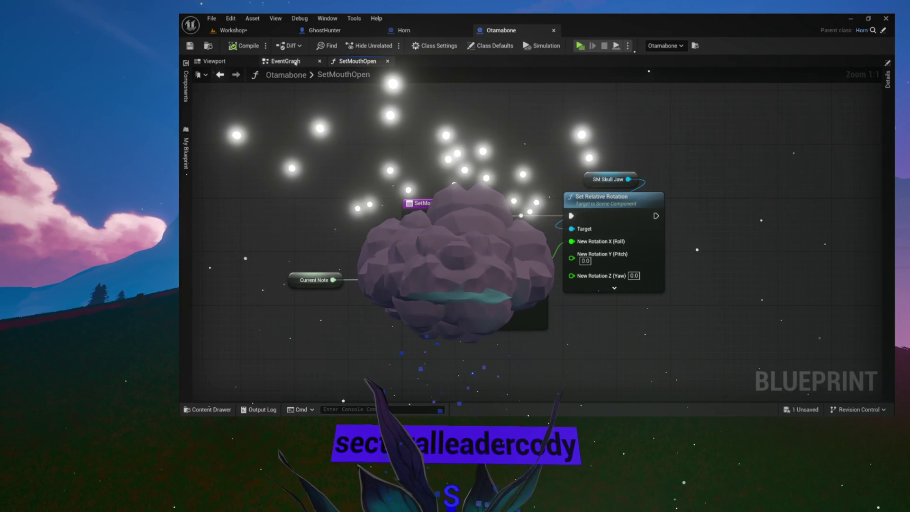
click(293, 61)
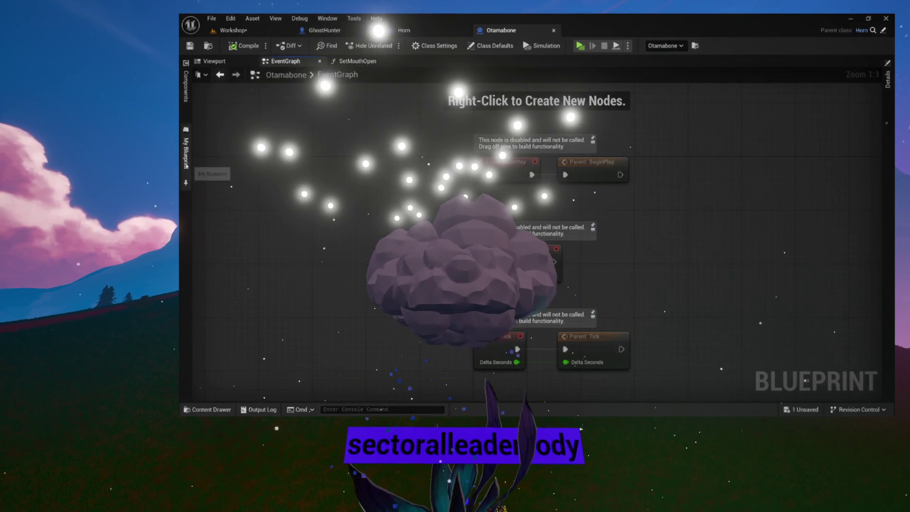
Step: Reopen the SetMouthOpen graph and move the jaw rotation nodes further right
click(186, 151)
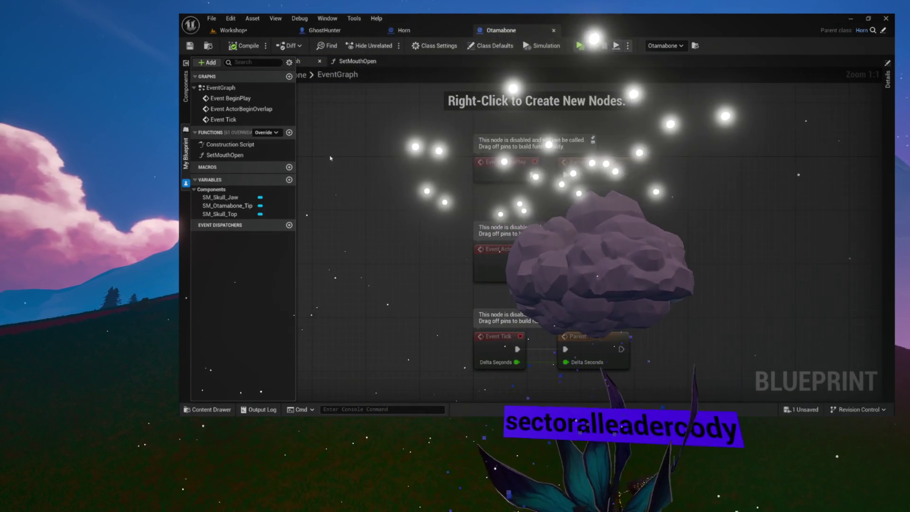
double_click(266, 156)
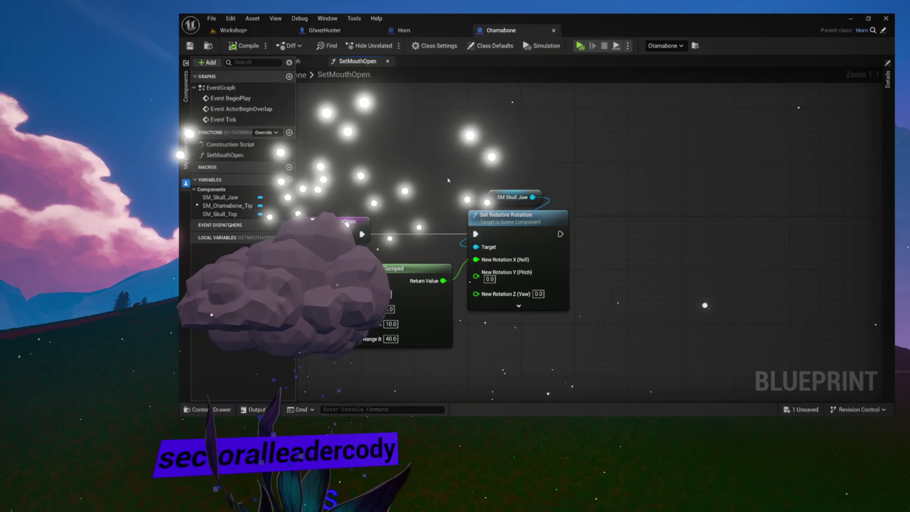
drag(555, 244, 587, 190)
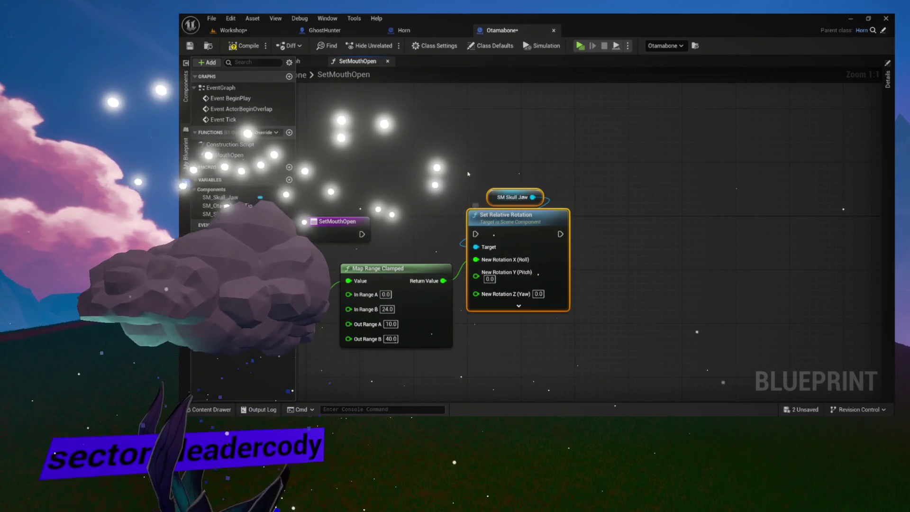
drag(521, 216, 736, 209)
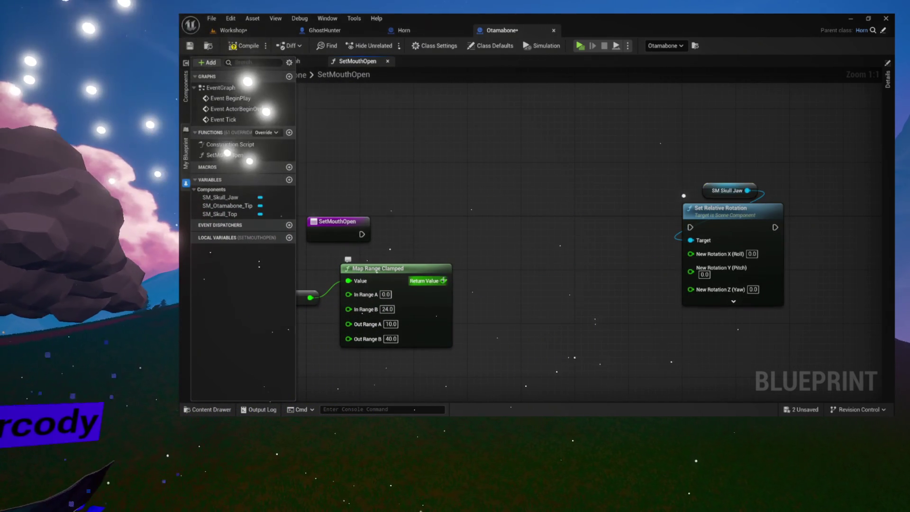
Step: Store the Map Range result in a new float variable MouthDestination, placed beside the entry
drag(444, 281, 483, 242)
click(518, 304)
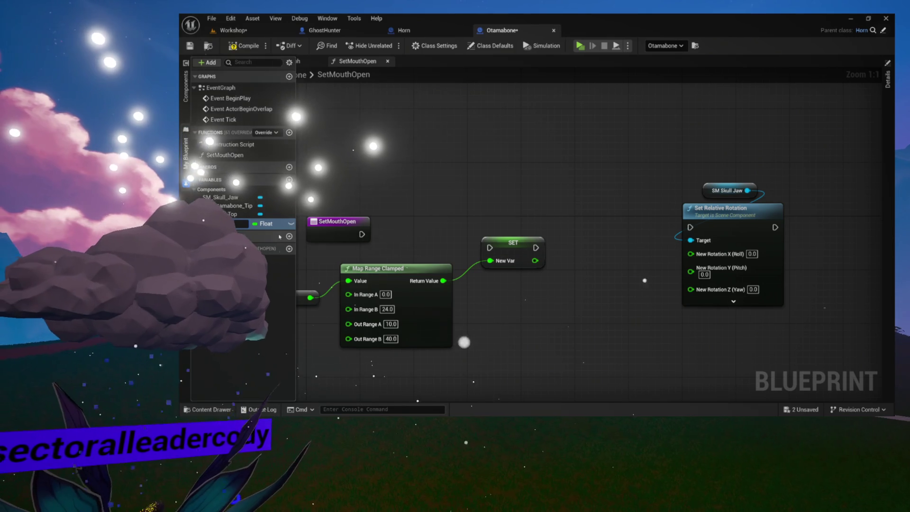
text(Mou)
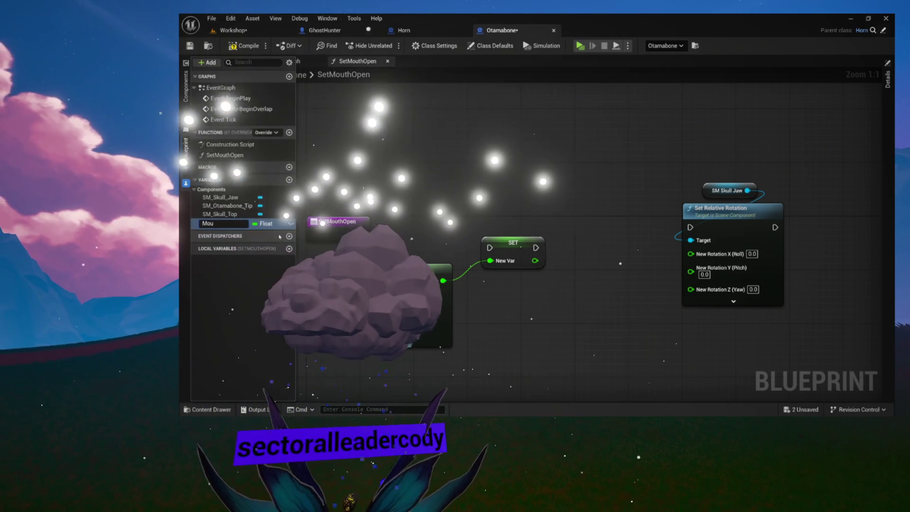
text(thDestination)
key(Return)
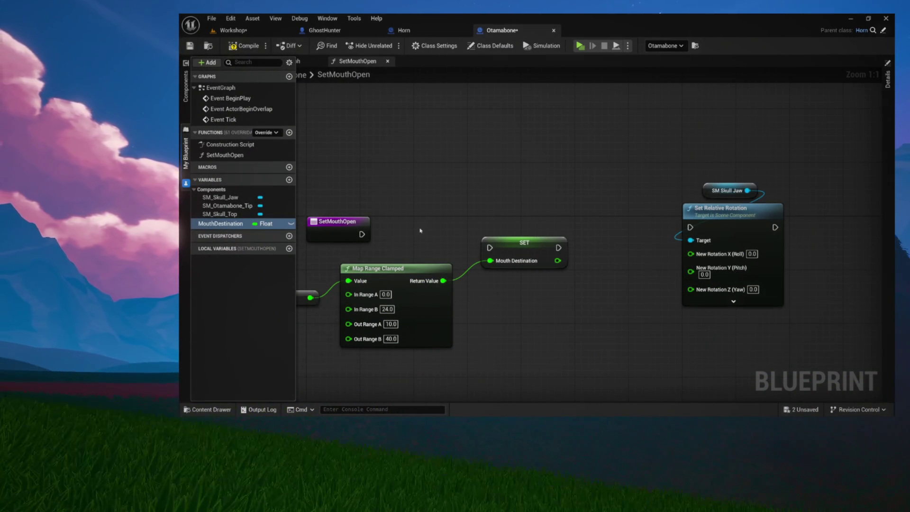
mouse_move(505, 245)
mouse_down()
mouse_move(480, 233)
mouse_move(567, 230)
mouse_move(459, 238)
mouse_up()
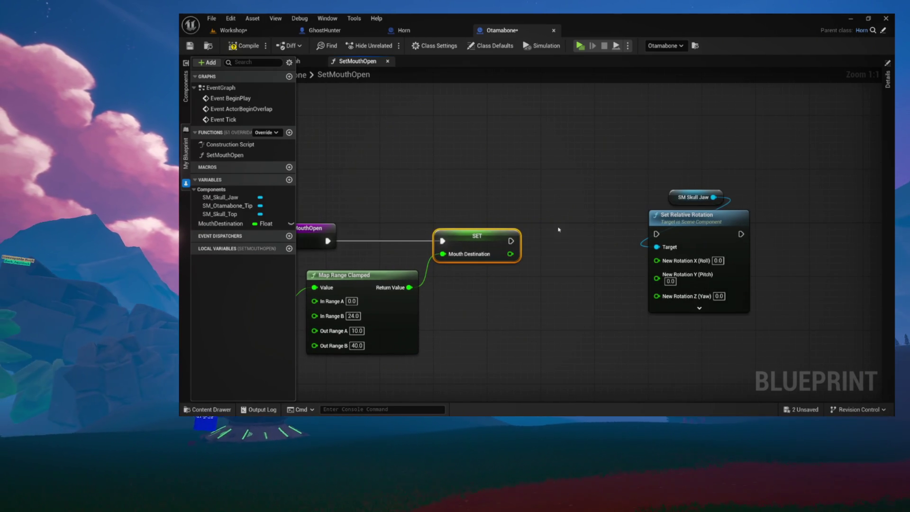
Step: Delete the Set Relative Rotation and SM Skull Jaw nodes and recentre the remaining chain
key(Delete)
mouse_move(745, 248)
mouse_down()
mouse_move(642, 169)
mouse_move(584, 180)
mouse_move(607, 178)
mouse_up()
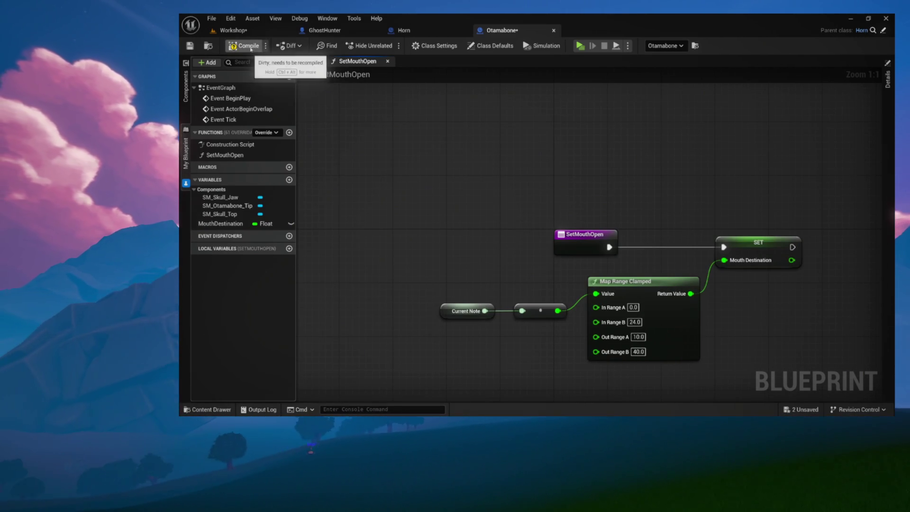
drag(471, 132, 314, 105)
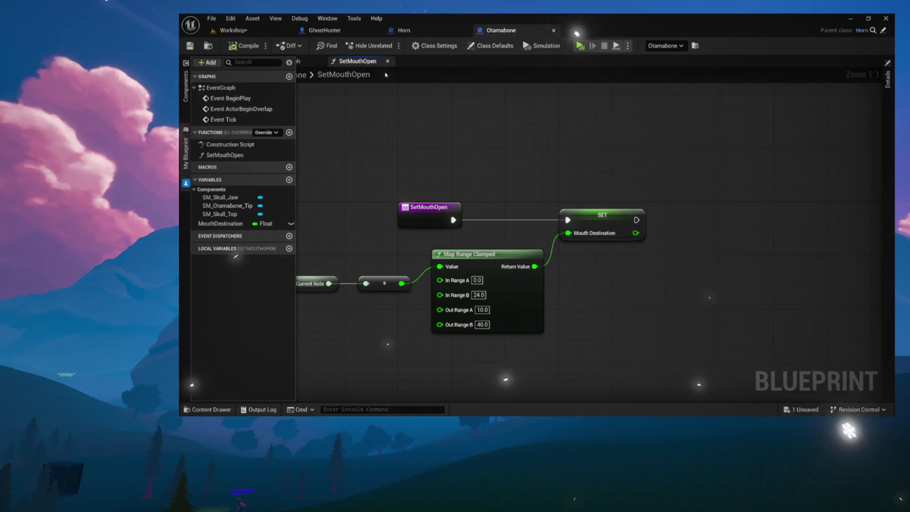
drag(301, 136, 417, 159)
mouse_move(417, 159)
mouse_down()
mouse_move(502, 240)
mouse_move(717, 353)
mouse_up()
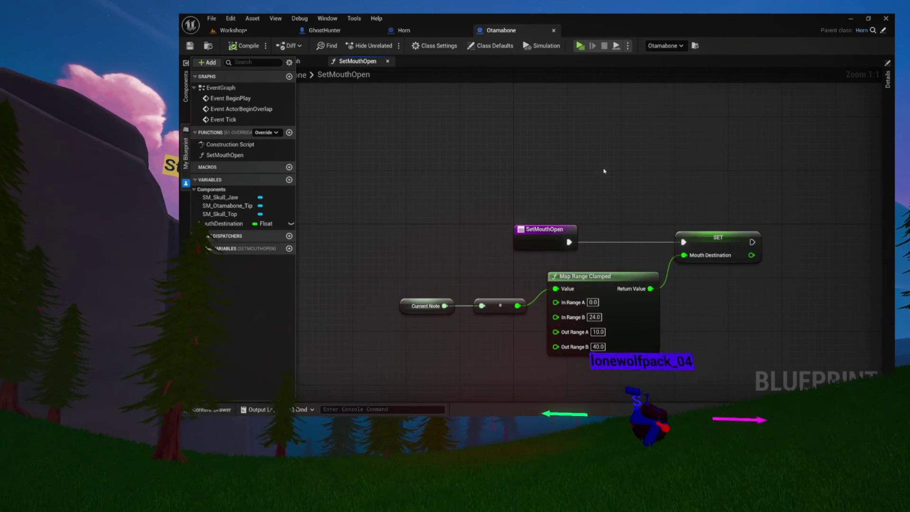
click(574, 163)
drag(553, 146, 295, 133)
drag(432, 141, 516, 151)
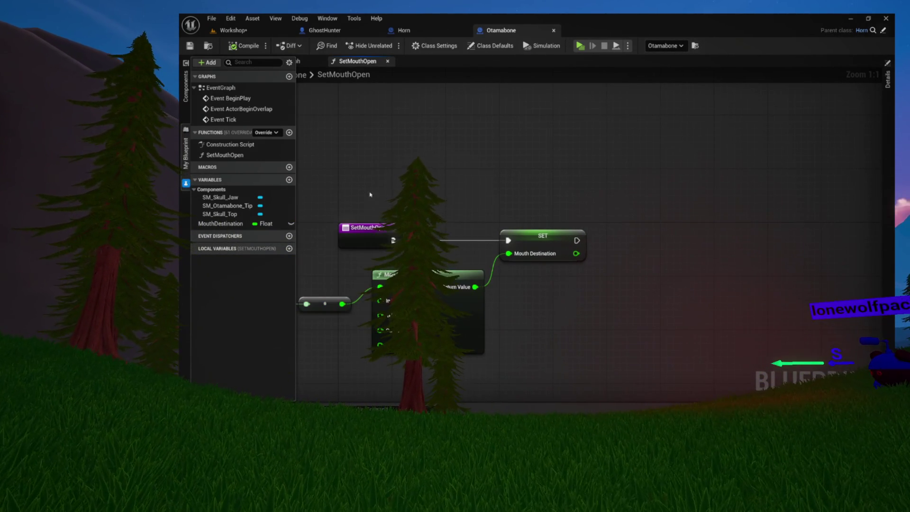
mouse_move(514, 194)
mouse_down()
mouse_move(520, 153)
mouse_move(563, 159)
mouse_up()
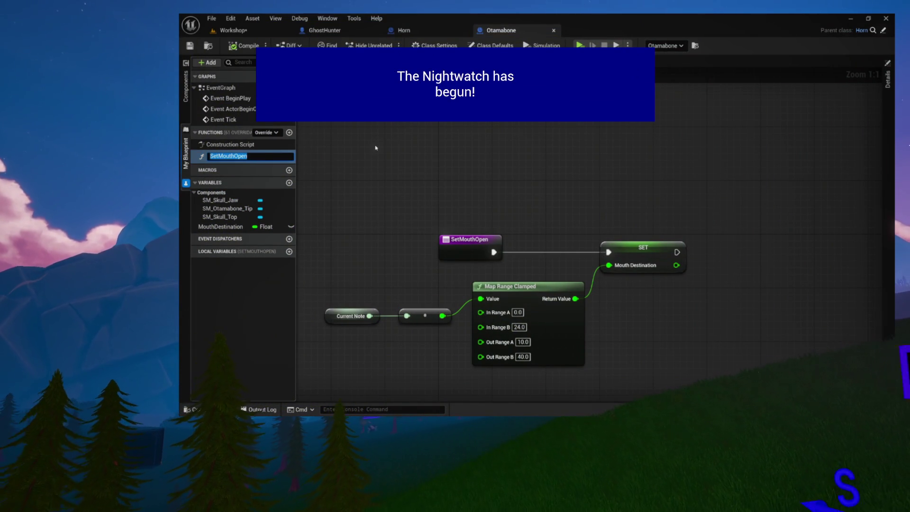
Step: Rename SetMouthOpen to SetMouthDestination and create an empty LerpMouthOpening function
text(SetMouthD)
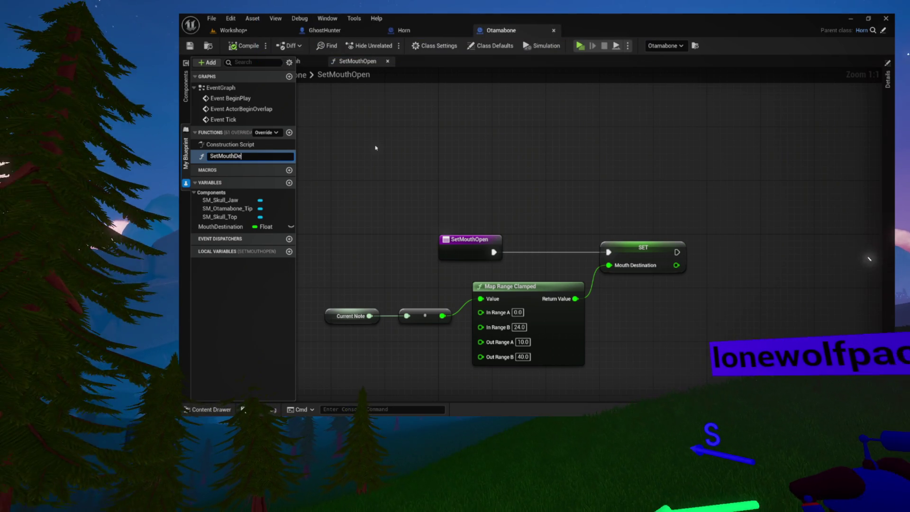
text(estination)
key(Return)
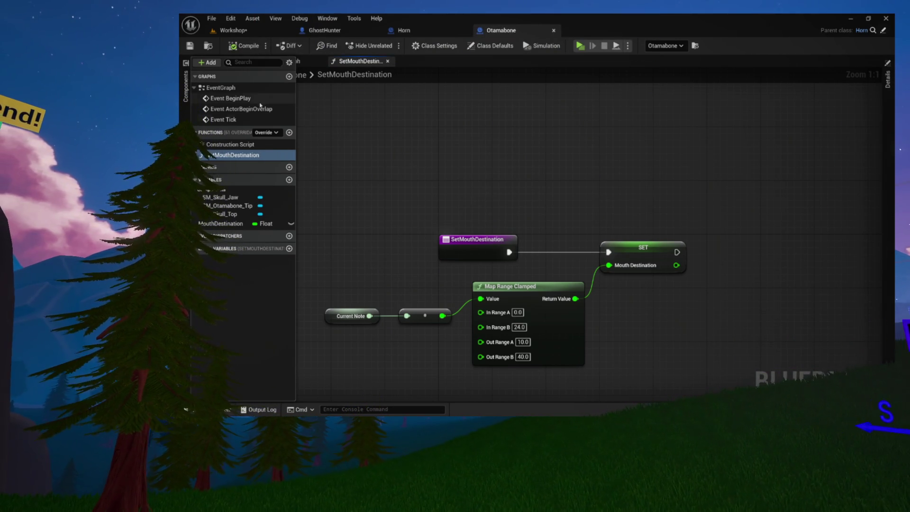
click(289, 132)
text(LerpMouthOpen)
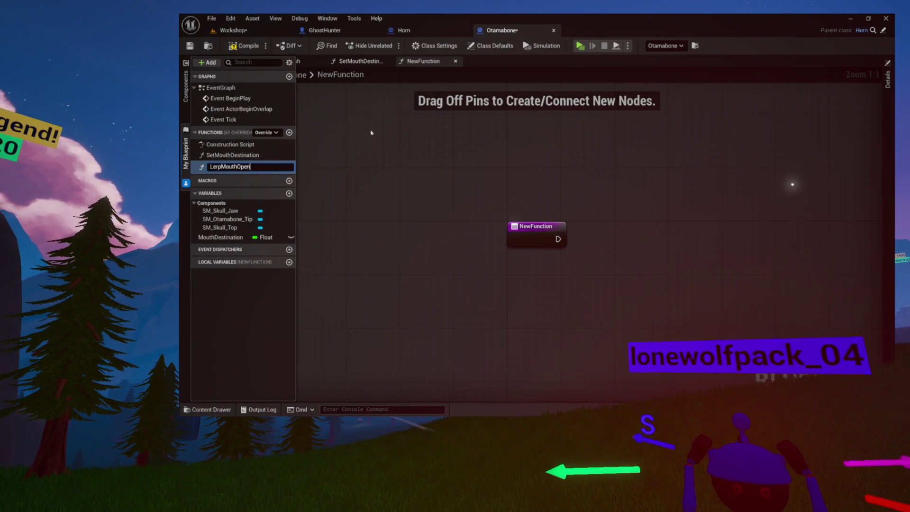
text(ing)
key(Return)
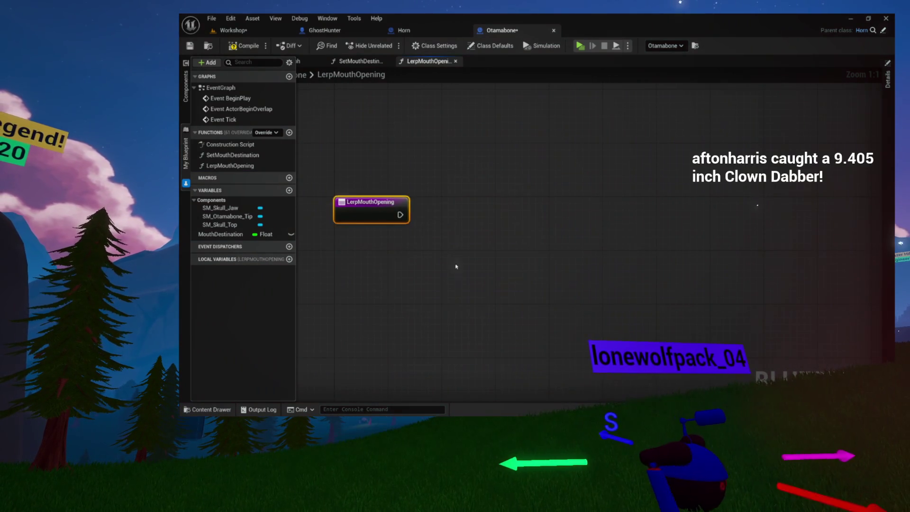
click(187, 88)
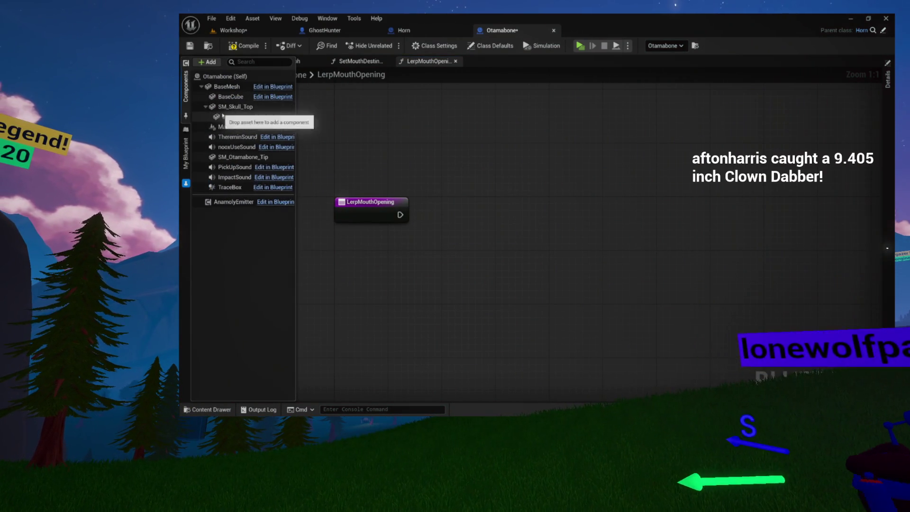
Step: Place an SM Skull Jaw reference in LerpMouthOpening driving a Set Relative Rotation call
drag(218, 110, 417, 151)
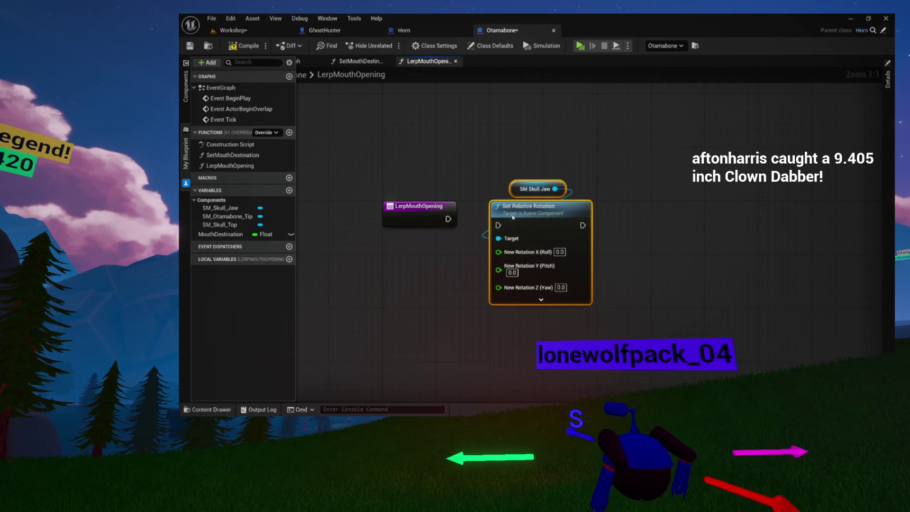
drag(511, 215, 514, 212)
drag(477, 186, 381, 172)
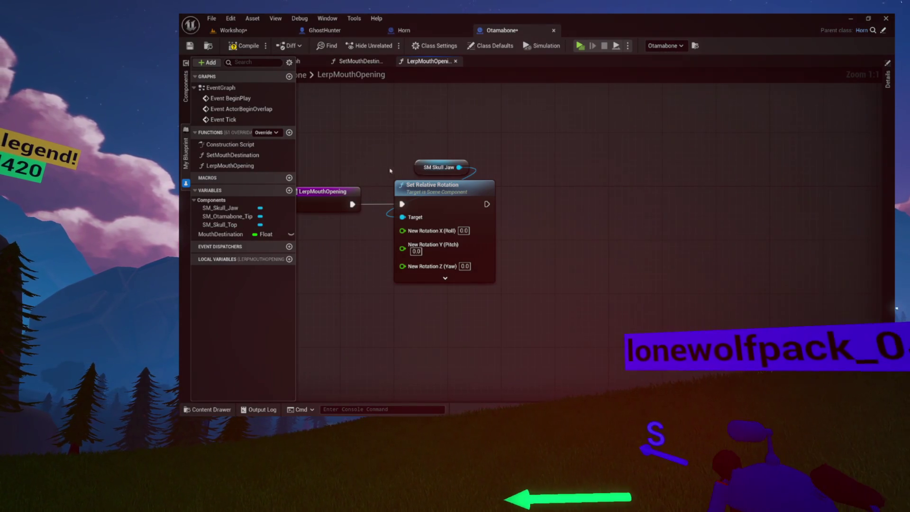
mouse_move(375, 180)
mouse_down()
mouse_move(466, 199)
mouse_move(367, 228)
mouse_move(439, 231)
mouse_move(493, 203)
mouse_move(535, 204)
mouse_up()
click(583, 150)
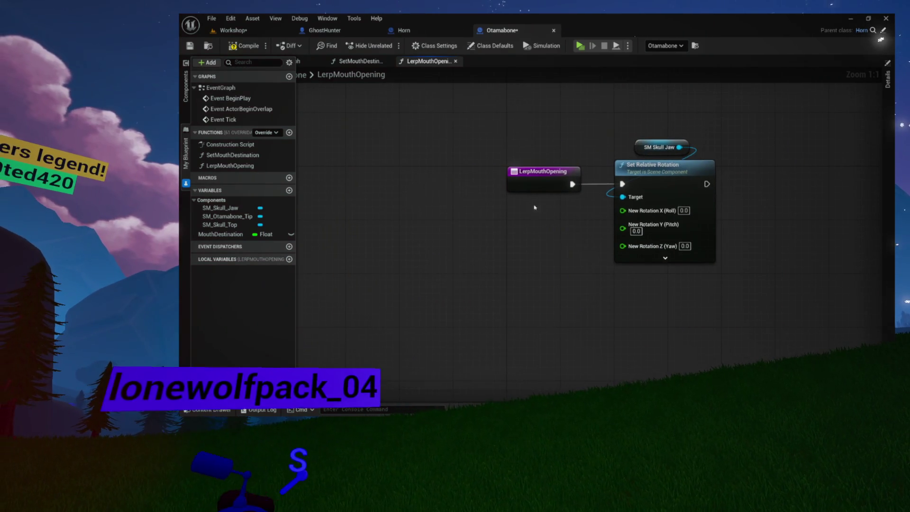
Step: Duplicate the SM Skull Jaw node and search 'get' from its pin for Get Relative Rotation
key(ctrl+v)
mouse_move(455, 219)
mouse_down()
mouse_move(400, 200)
mouse_move(413, 229)
mouse_up()
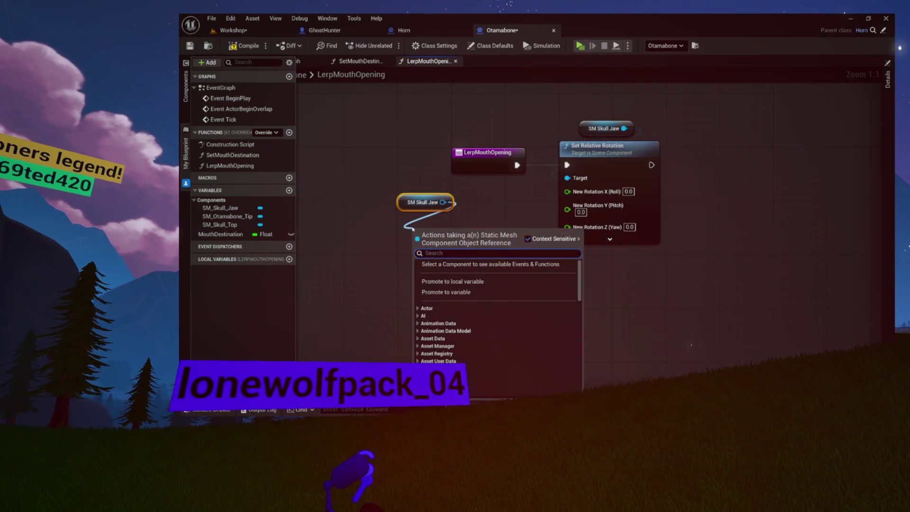
text(get)
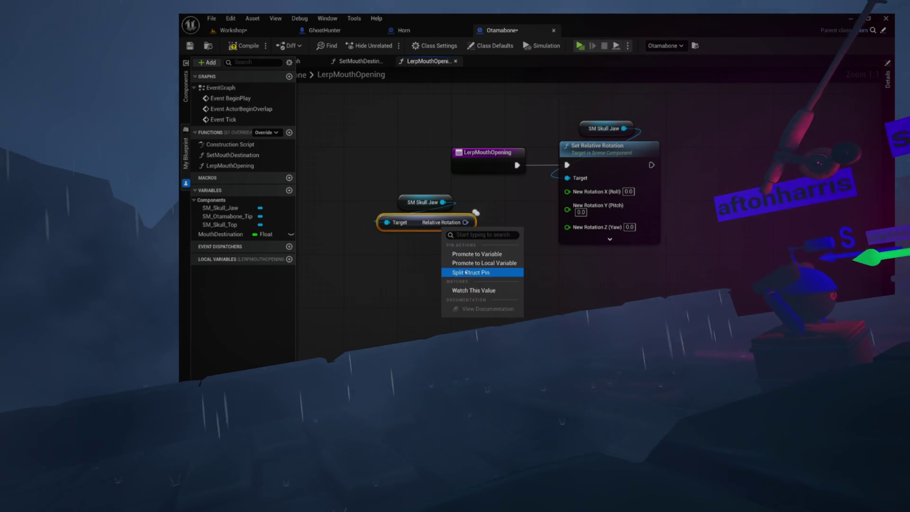
Step: Split Relative Rotation and feed the jaw's current roll into a new Lerp node
click(471, 272)
drag(391, 222, 351, 215)
click(491, 205)
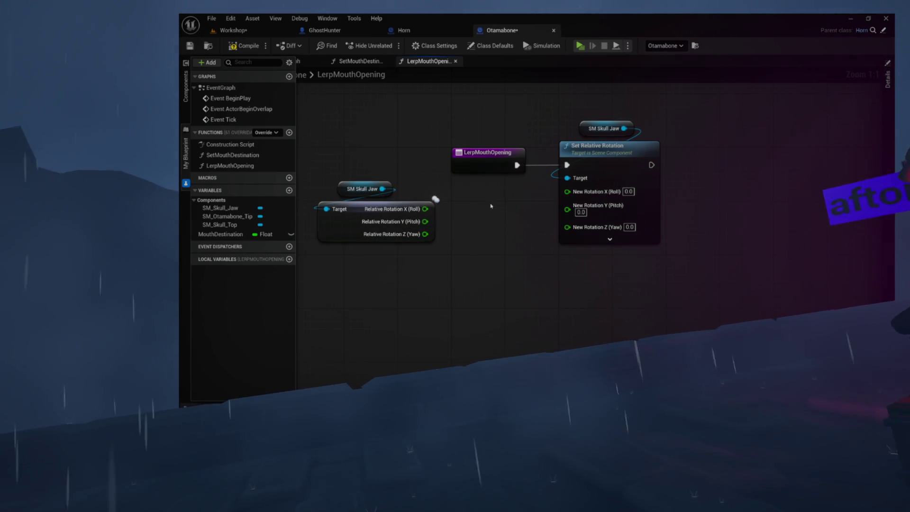
drag(468, 219, 468, 219)
text(lerp)
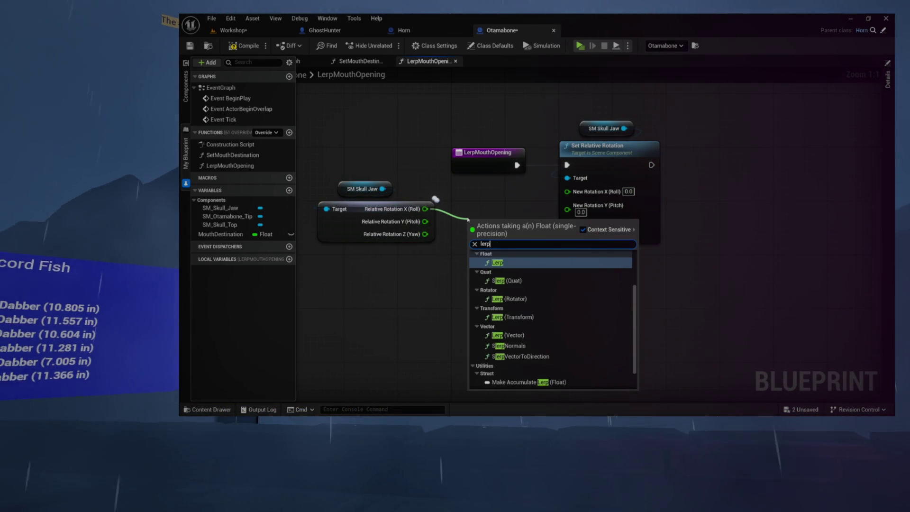
key(Return)
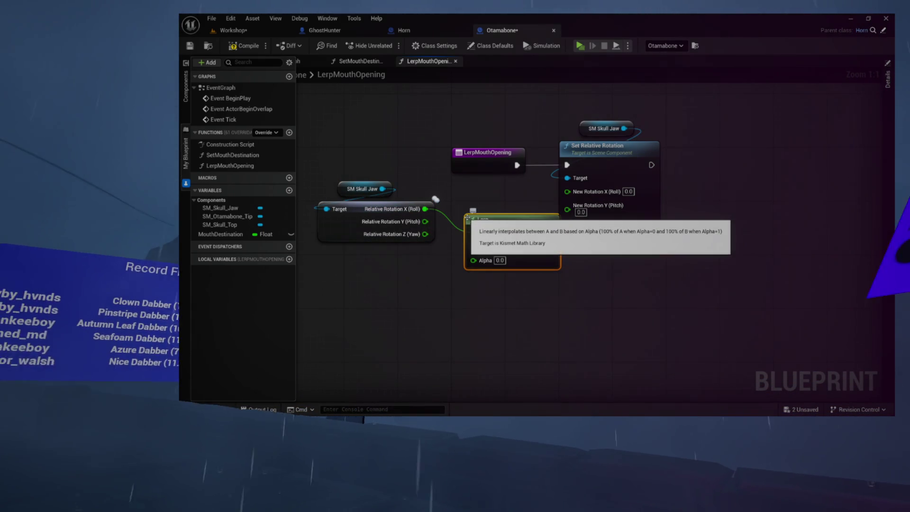
shift+click(492, 219)
shift+click(446, 203)
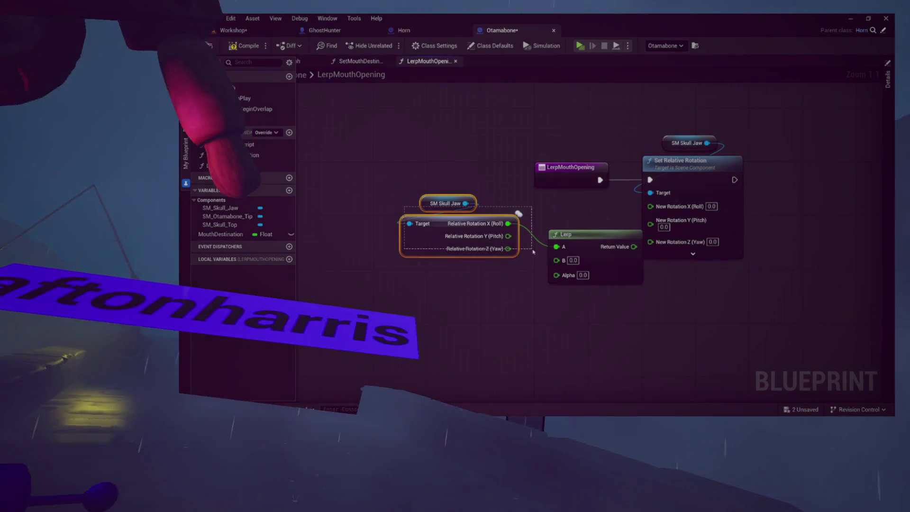
drag(586, 240, 553, 239)
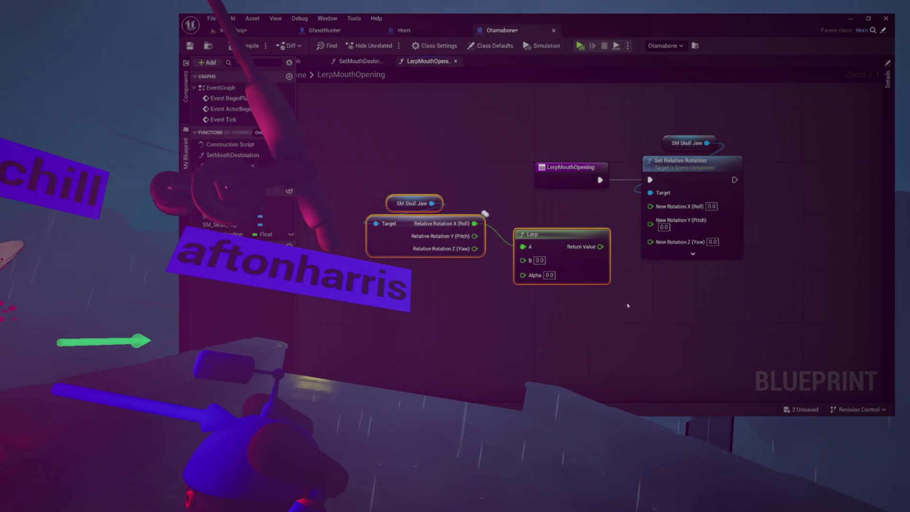
click(634, 320)
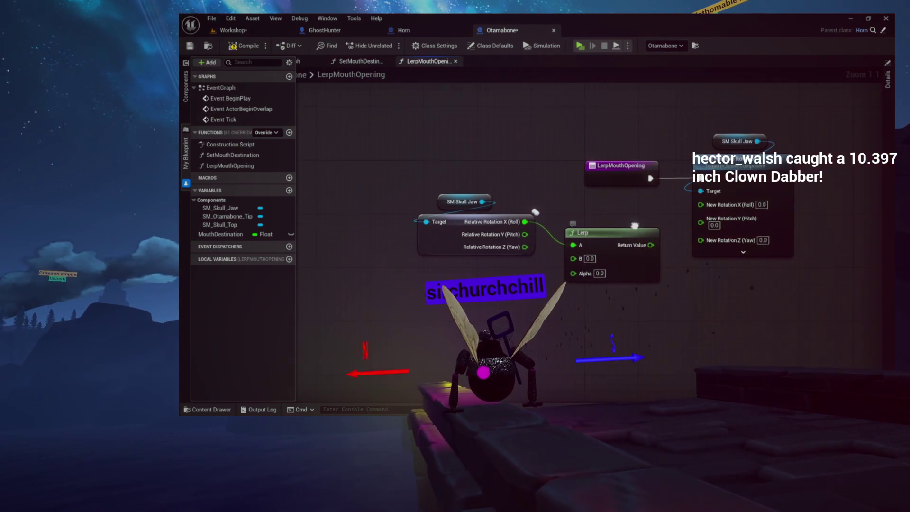
Step: Wire the Lerp into the new roll, with Get World Delta Seconds as alpha and Mouth Destination
drag(609, 249, 592, 263)
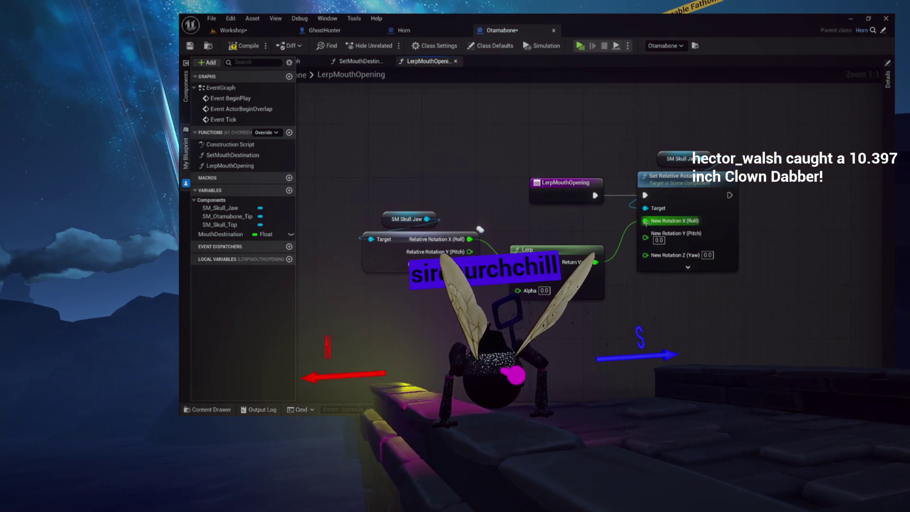
drag(480, 229, 530, 238)
drag(582, 301, 484, 162)
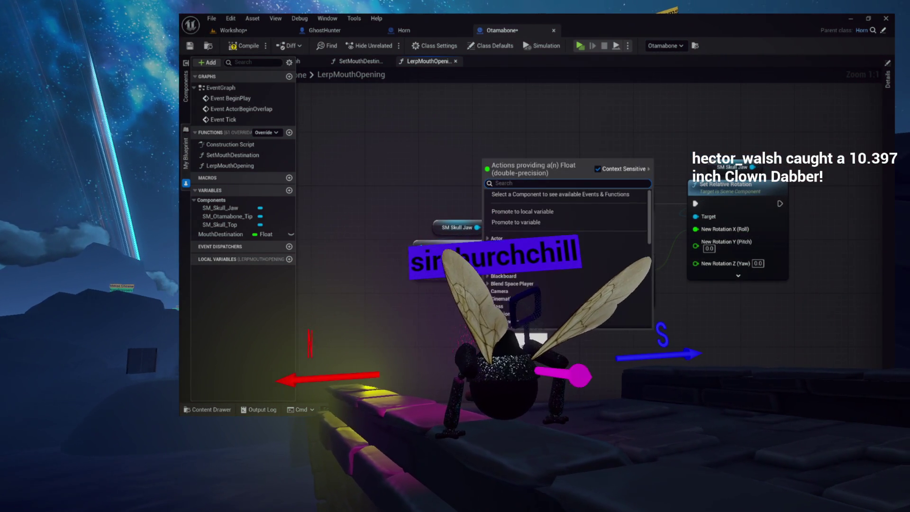
text(deltase)
key(Return)
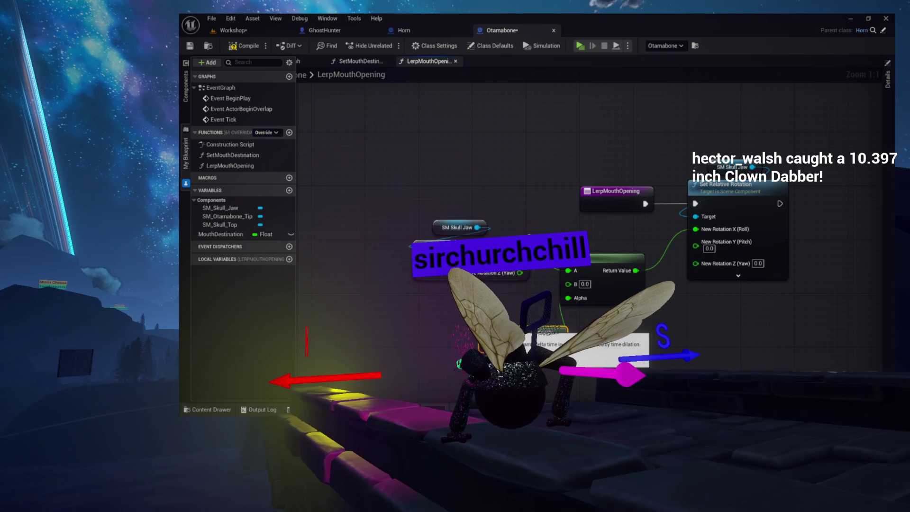
mouse_move(521, 142)
mouse_down()
mouse_move(451, 149)
mouse_move(553, 150)
mouse_up()
drag(562, 244, 610, 244)
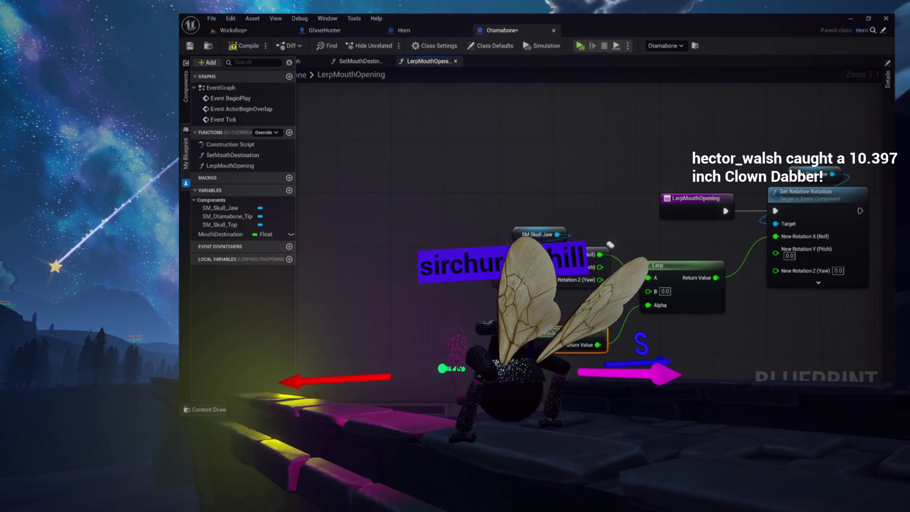
drag(237, 241, 500, 315)
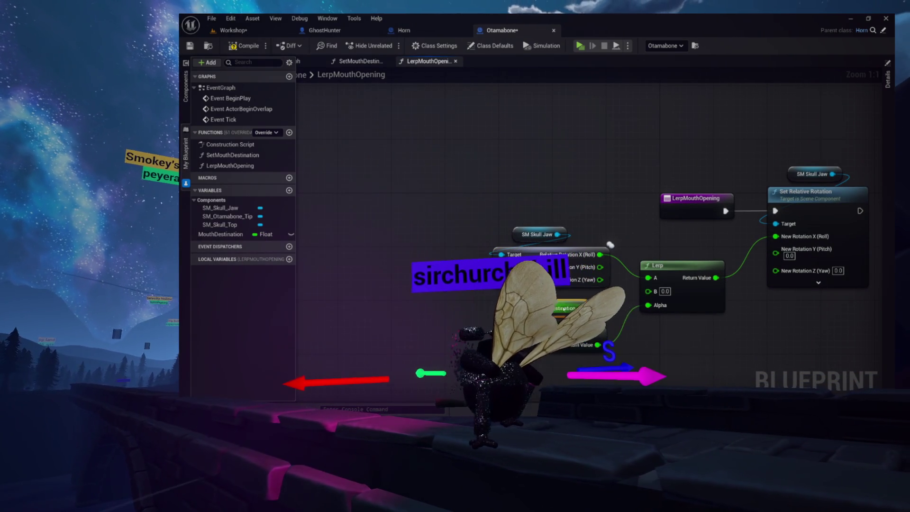
drag(610, 245, 495, 244)
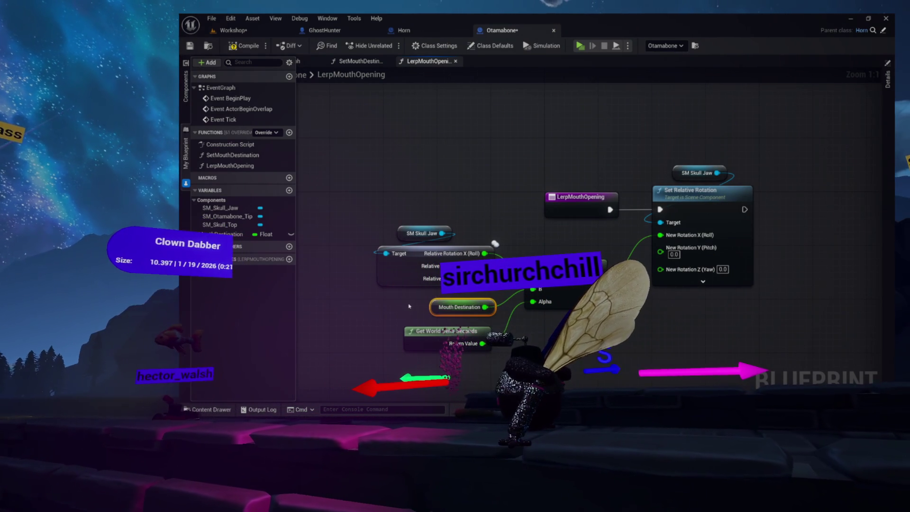
drag(421, 306, 374, 331)
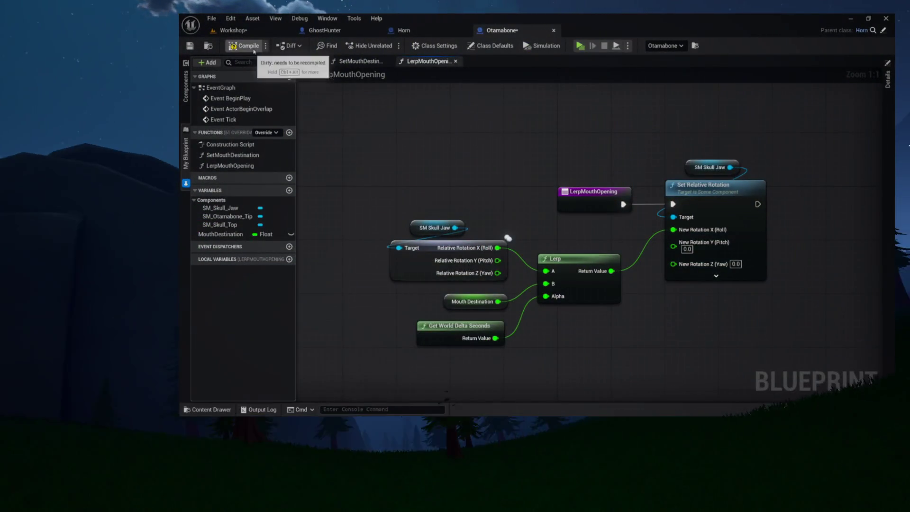
mouse_move(430, 129)
mouse_down()
mouse_move(401, 153)
mouse_move(445, 161)
mouse_move(454, 129)
mouse_move(485, 126)
mouse_up()
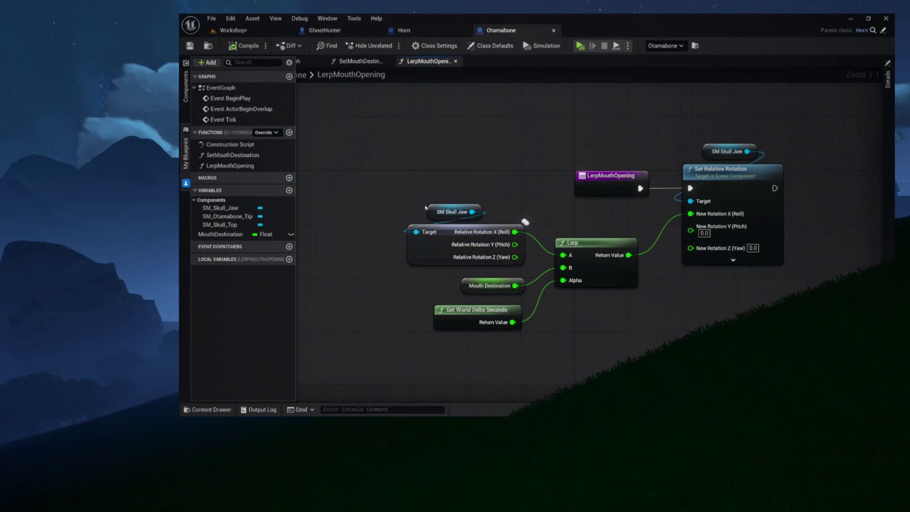
click(441, 212)
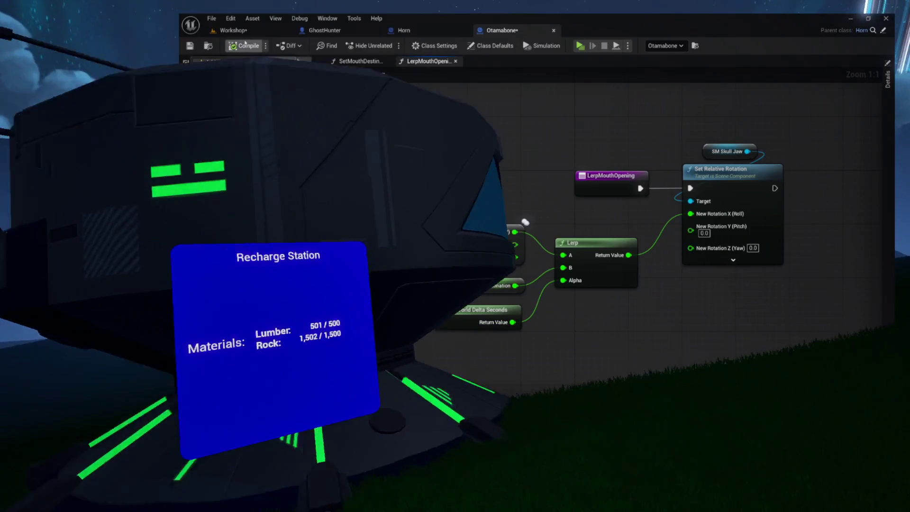
Step: Save the Otamabone blueprint
key(ctrl+s)
click(540, 129)
mouse_move(541, 129)
mouse_down()
mouse_move(422, 131)
mouse_move(482, 137)
mouse_up()
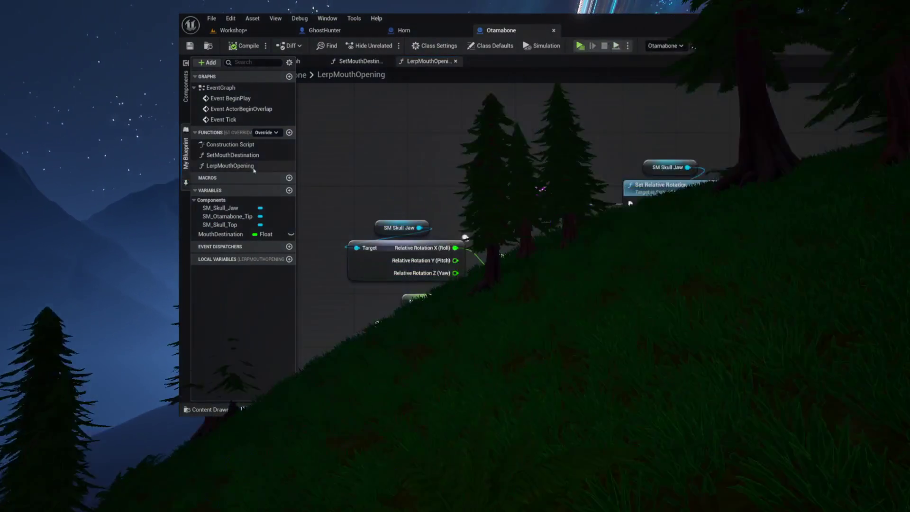
Step: In the Otamabone EventGraph, select BeginPlay and ActorBeginOverlap, then go to SetMouthDestination
click(466, 238)
click(285, 61)
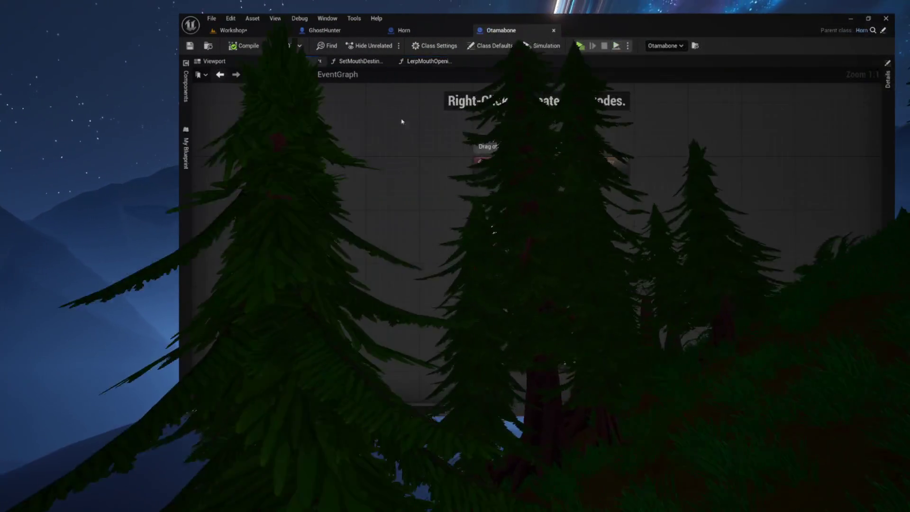
click(186, 152)
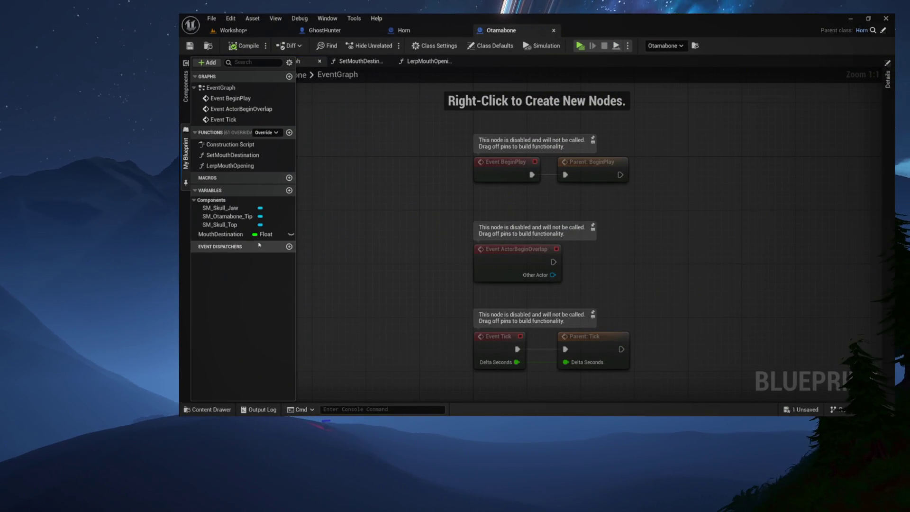
click(474, 290)
drag(431, 197, 632, 296)
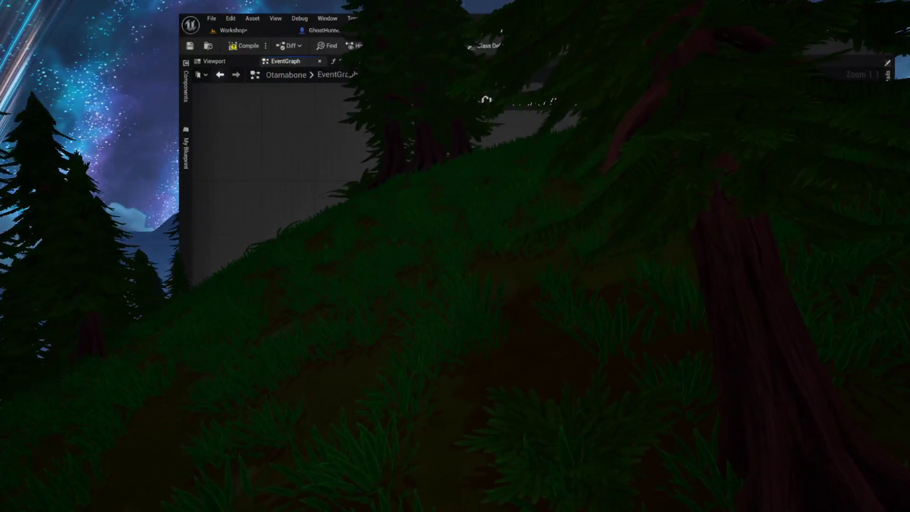
click(374, 62)
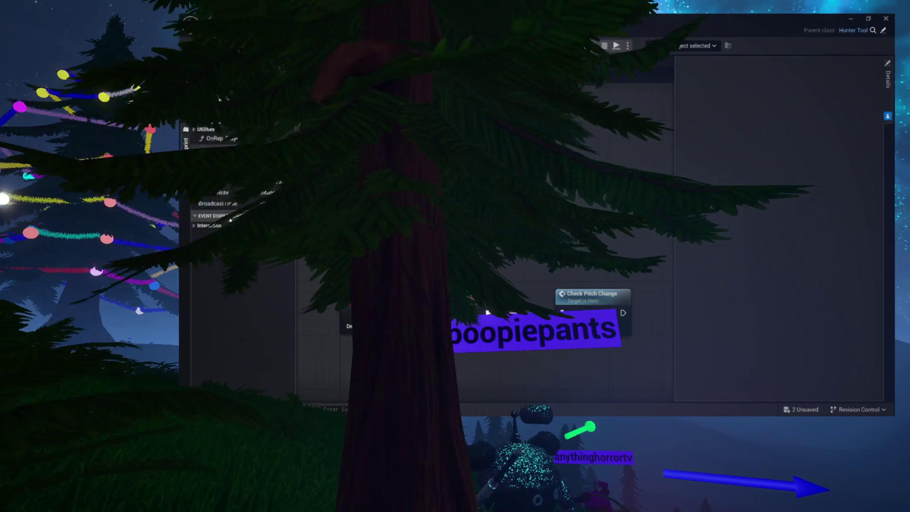
Step: In the Horn blueprint, expand Utilities, inspect the Player variable and open CheckPitchChange
click(219, 130)
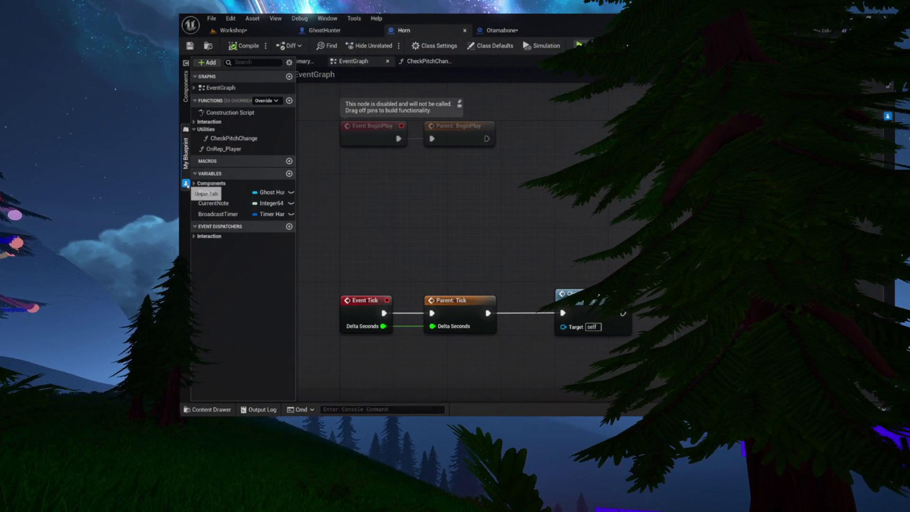
click(203, 193)
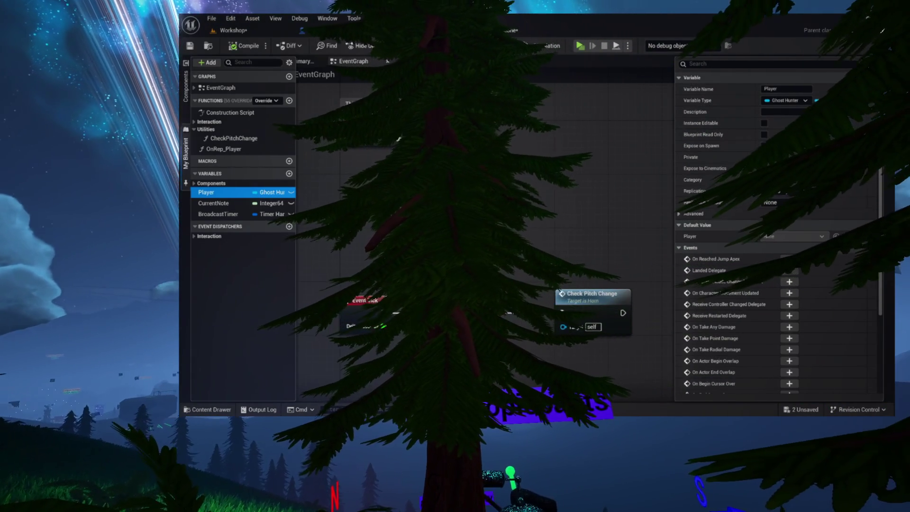
double_click(592, 296)
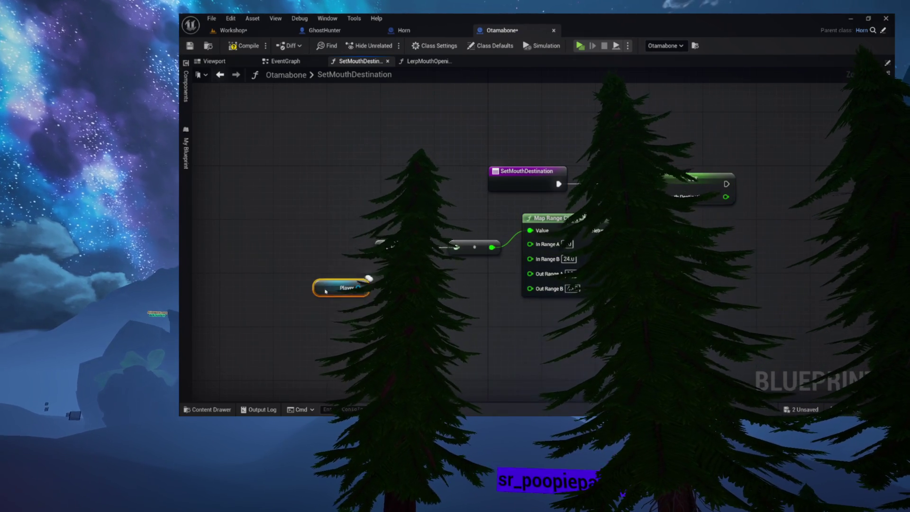
Step: Add an Is Valid check on Player, placed below Map Range Clamped
drag(341, 313, 354, 322)
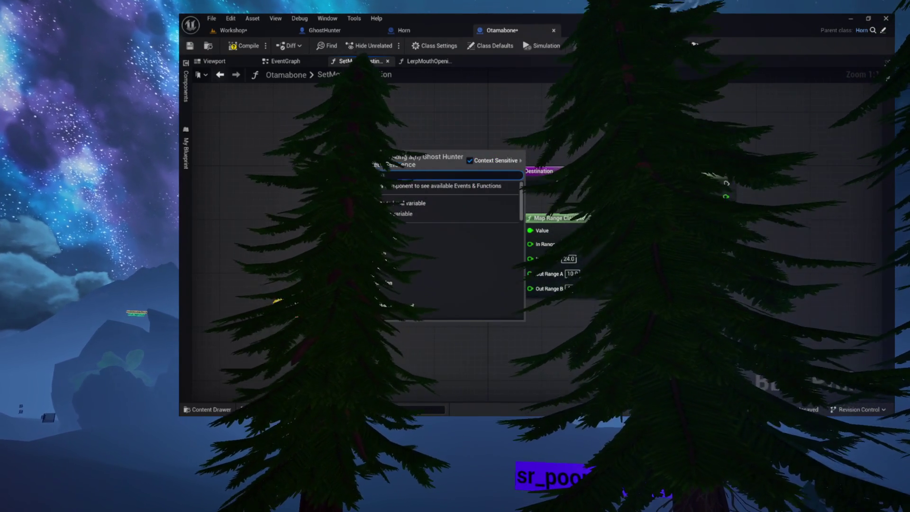
text(is valid)
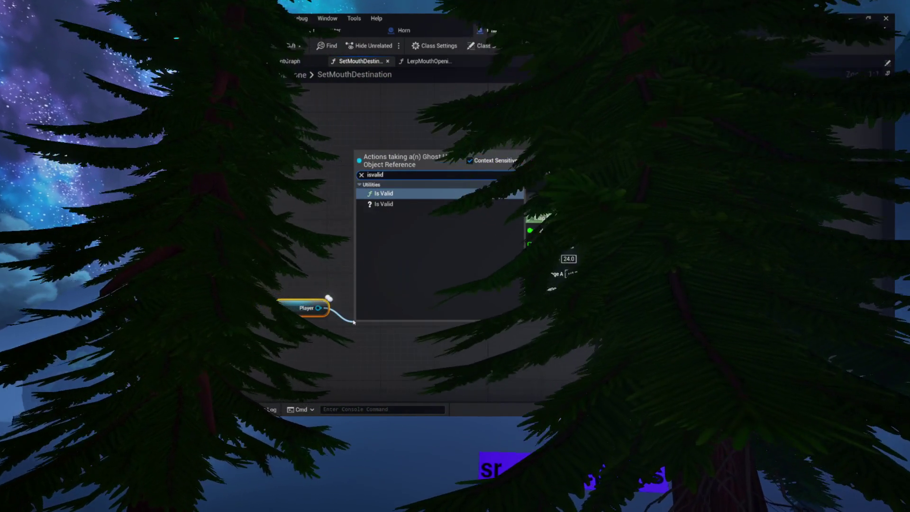
key(Return)
mouse_move(396, 329)
mouse_down()
mouse_move(302, 322)
mouse_move(309, 328)
mouse_up()
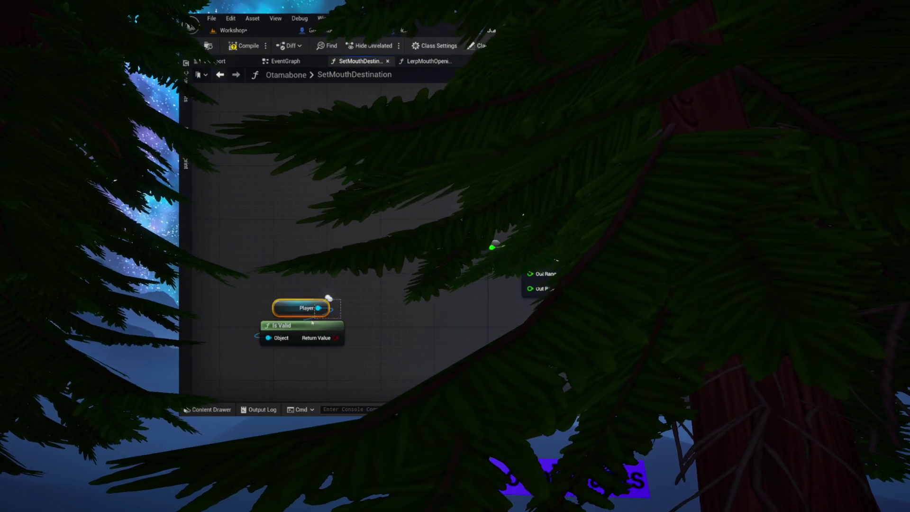
drag(403, 278, 398, 249)
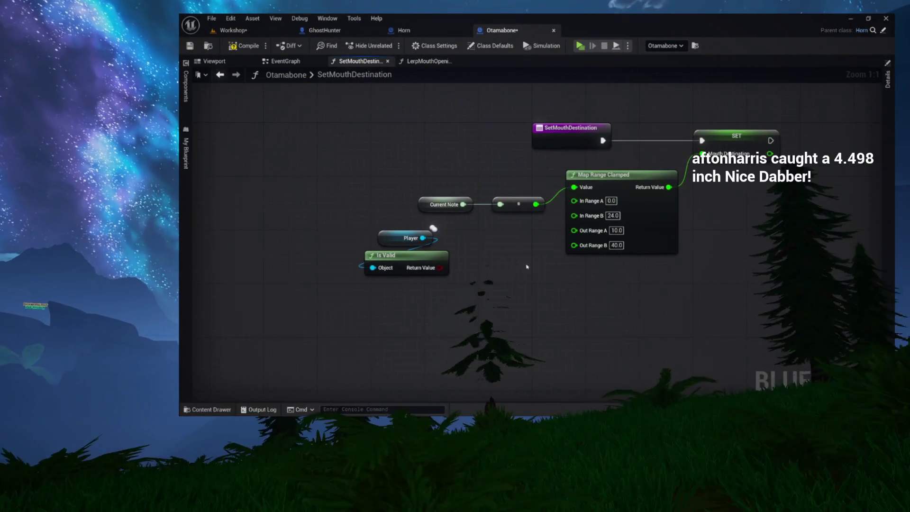
drag(433, 228, 626, 260)
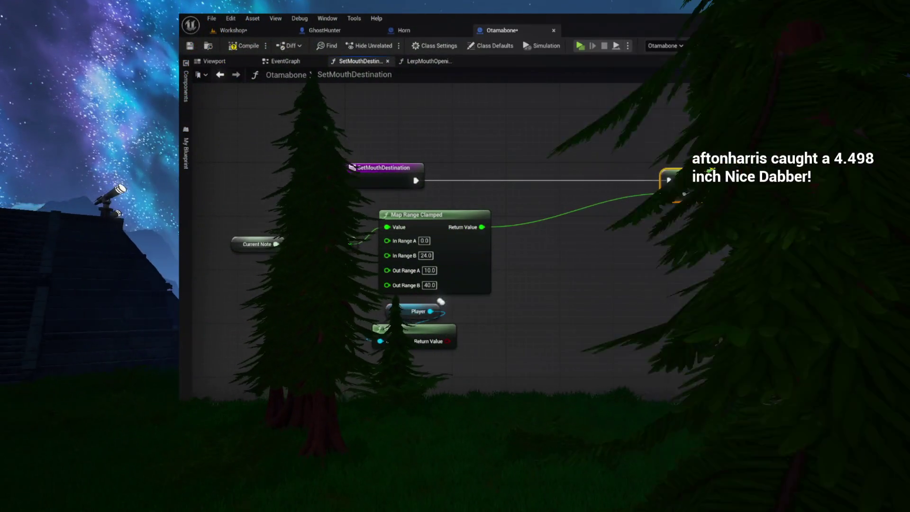
Step: Feed Mouth Destination from a Select Float: Map Range result when valid, else -6.0; save
mouse_move(704, 169)
mouse_down()
mouse_move(718, 176)
mouse_move(662, 231)
mouse_up()
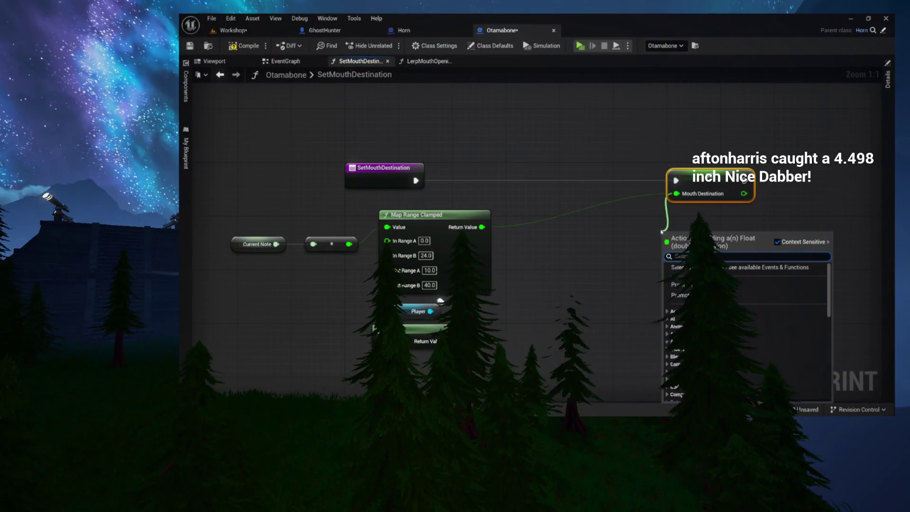
text(selec)
key(Return)
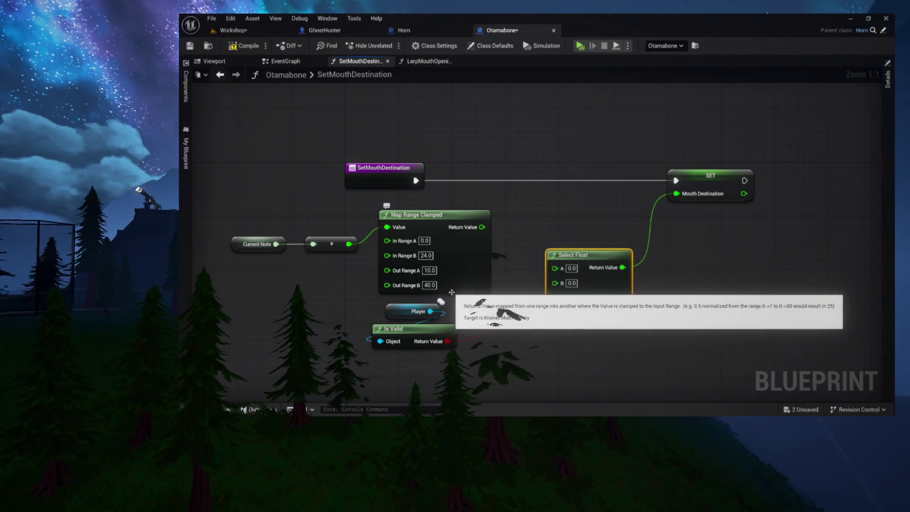
drag(454, 299, 407, 335)
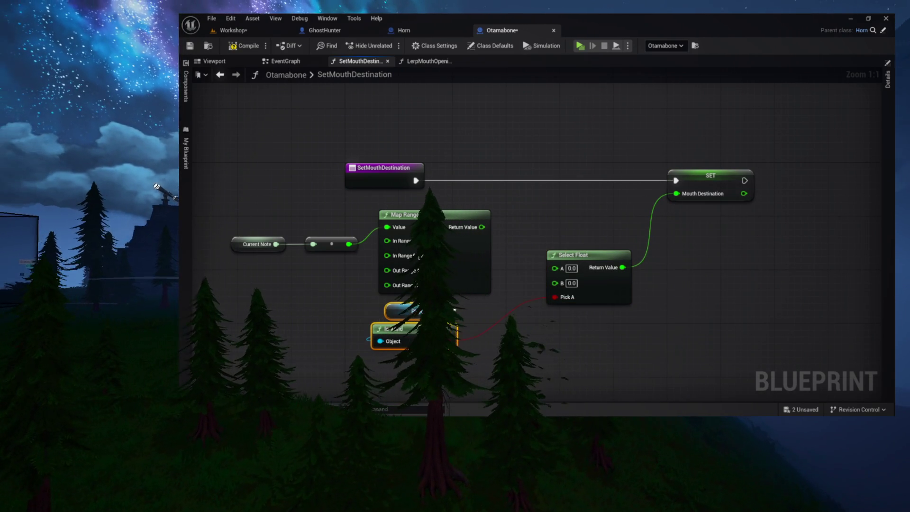
drag(482, 227, 498, 235)
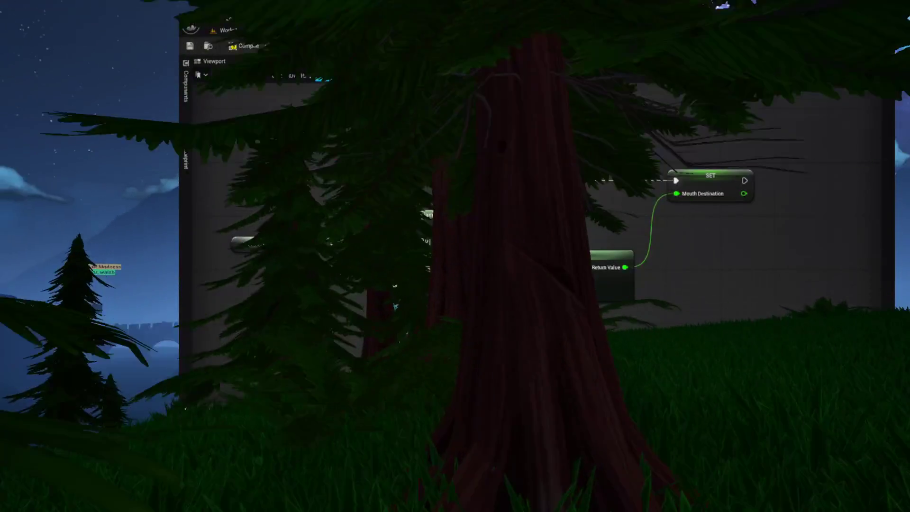
key(ctrl+s)
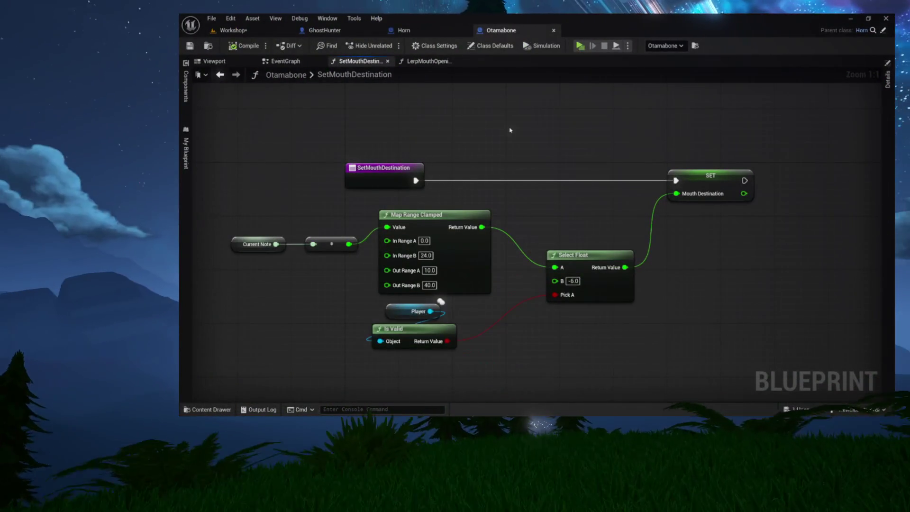
Step: Add Set Mouth Destination and Lerp Mouth Opening calls to the Otamabone EventGraph
mouse_move(404, 146)
mouse_down()
mouse_move(701, 309)
mouse_move(697, 360)
mouse_move(664, 341)
mouse_up()
click(579, 166)
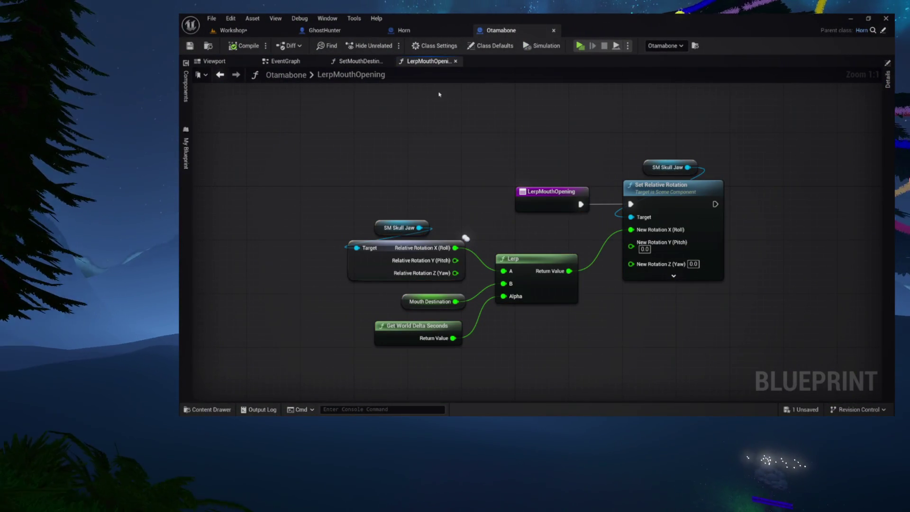
click(285, 61)
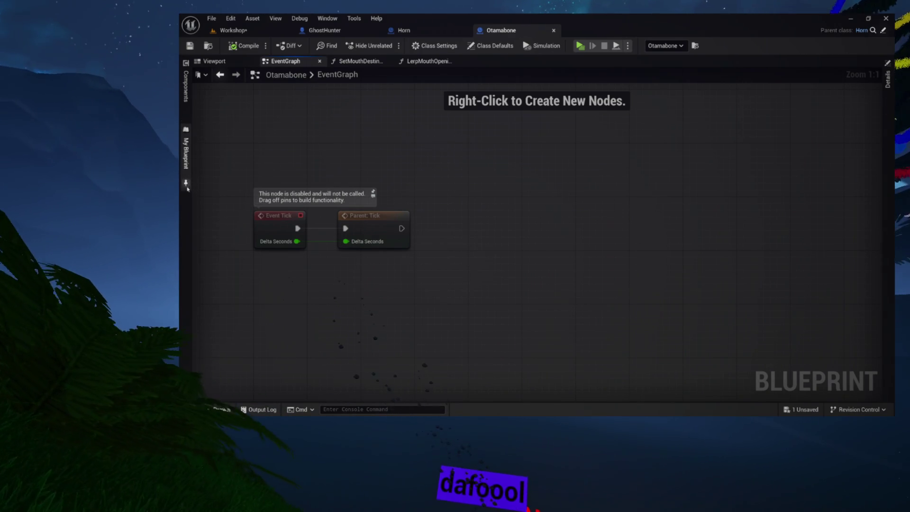
click(186, 185)
mouse_move(231, 134)
mouse_down()
mouse_move(565, 210)
mouse_move(552, 219)
mouse_move(451, 221)
mouse_move(437, 233)
mouse_move(487, 219)
mouse_up()
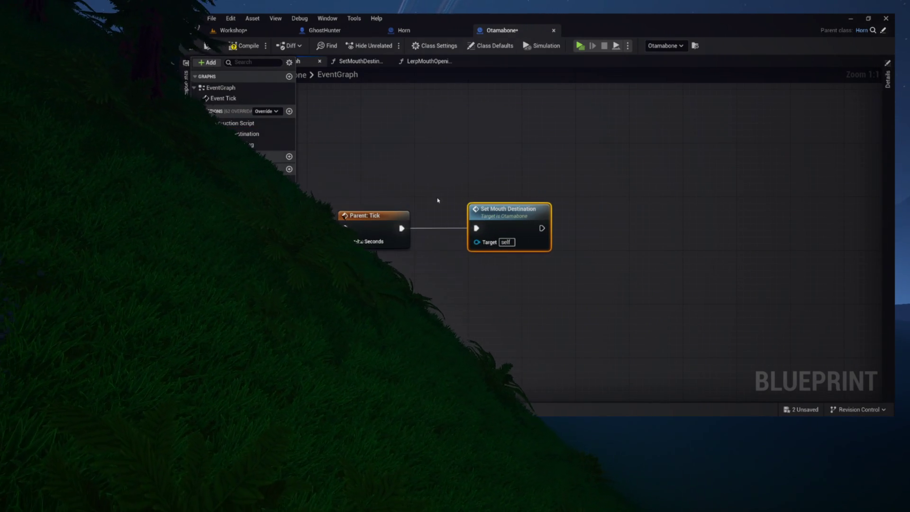
mouse_move(290, 140)
mouse_down()
mouse_move(610, 171)
mouse_move(595, 210)
mouse_up()
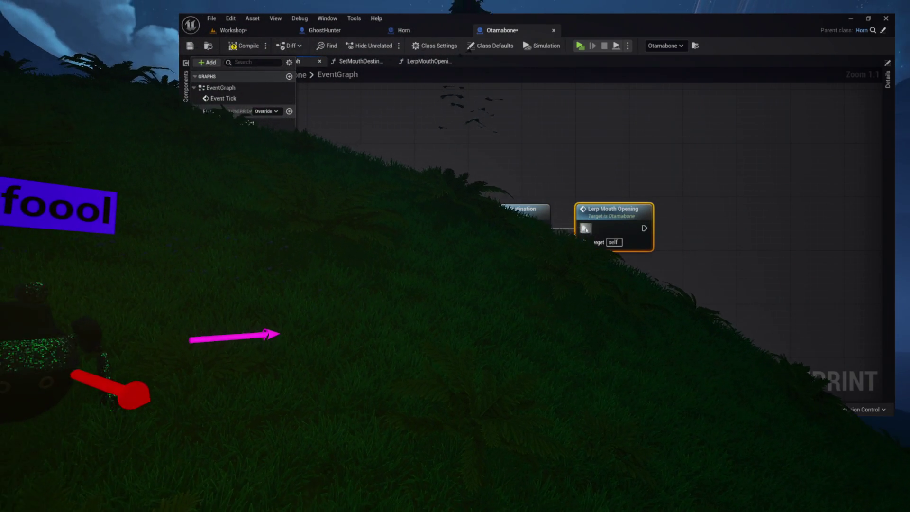
Step: Chain both calls after Parent: Tick, then frame the Otamabone in the Workshop level
drag(528, 155, 595, 163)
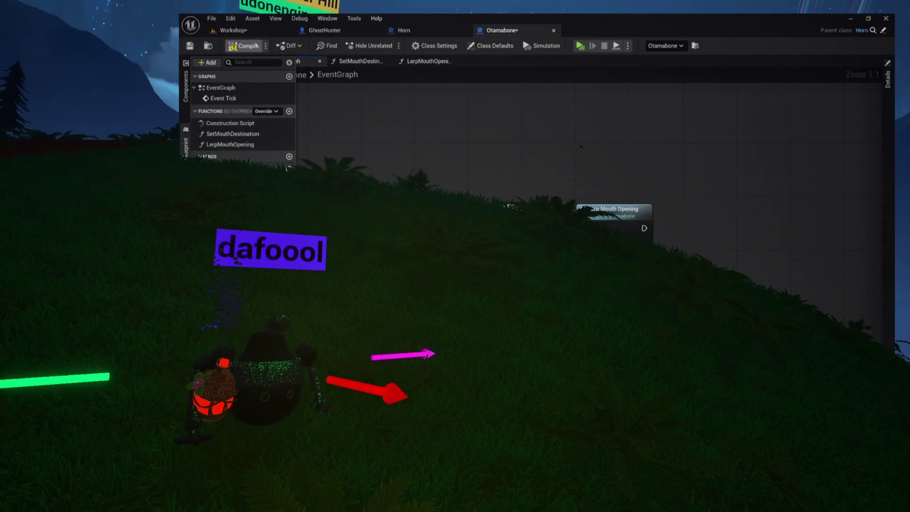
drag(397, 131, 516, 139)
right_click(563, 138)
key(Escape)
scroll(382, 132, down, 3)
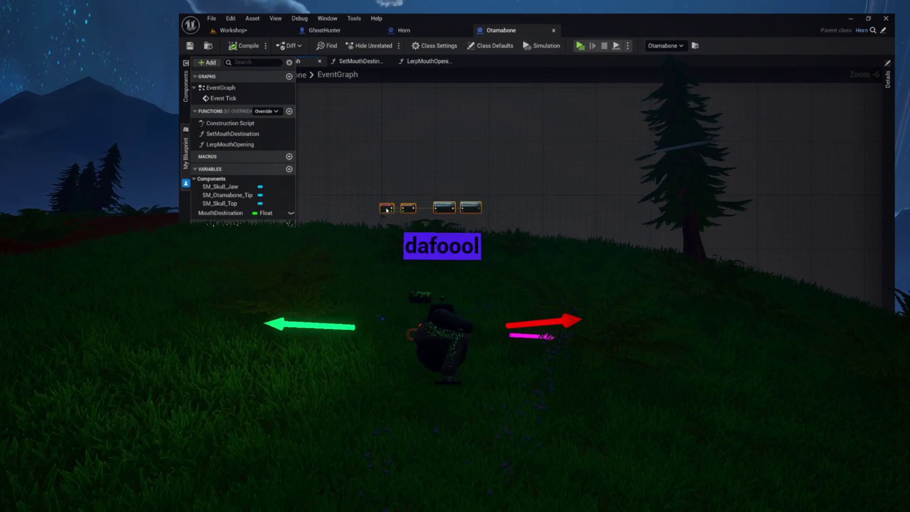
drag(387, 210, 392, 203)
scroll(388, 202, up, 6)
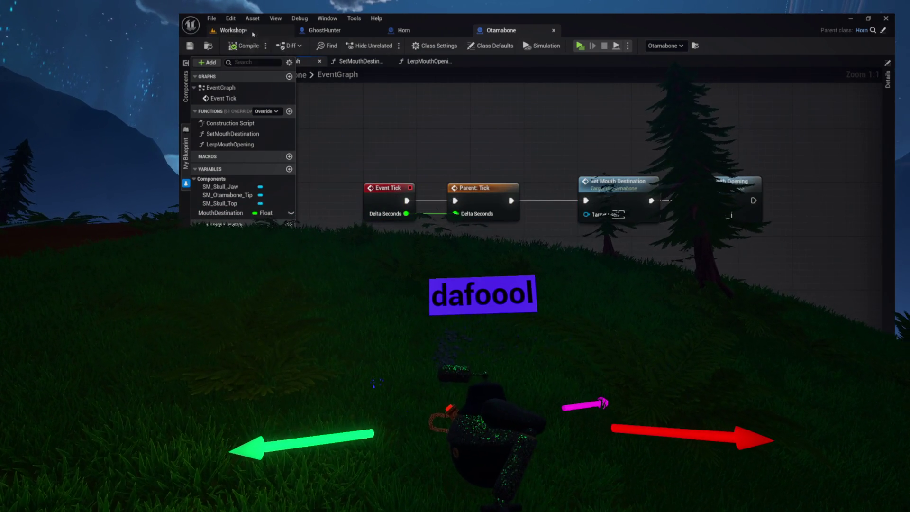
click(229, 31)
key(f)
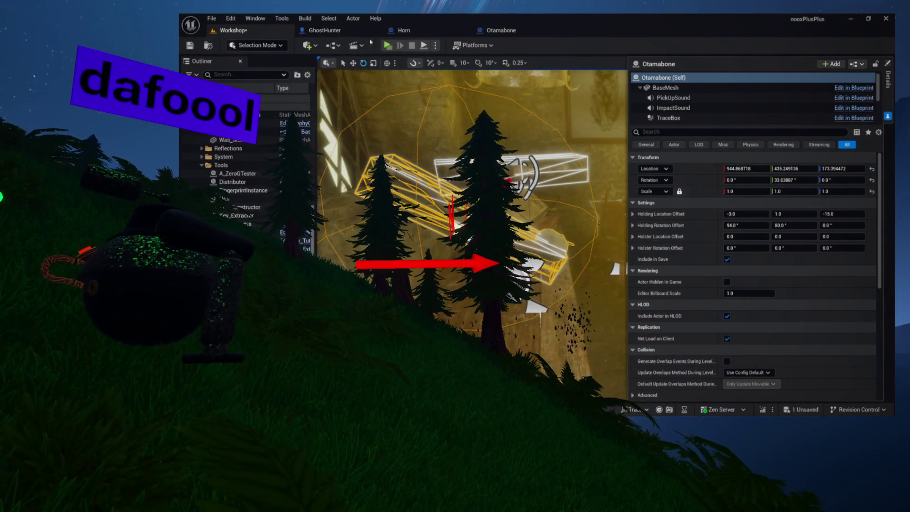
Step: Launch a Standalone Game preview of the Workshop level
click(388, 46)
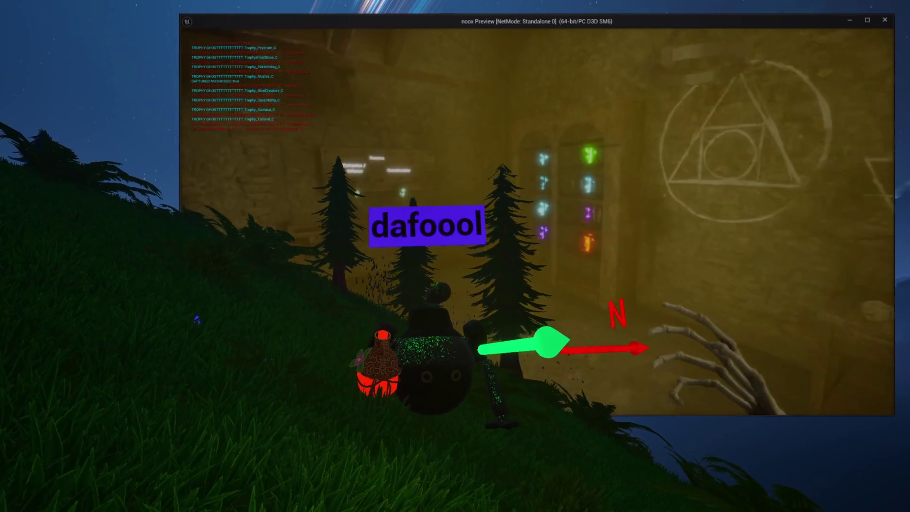
Step: Walk to the wooden door in the noox preview to try the Otamabone, then exit
key(w)
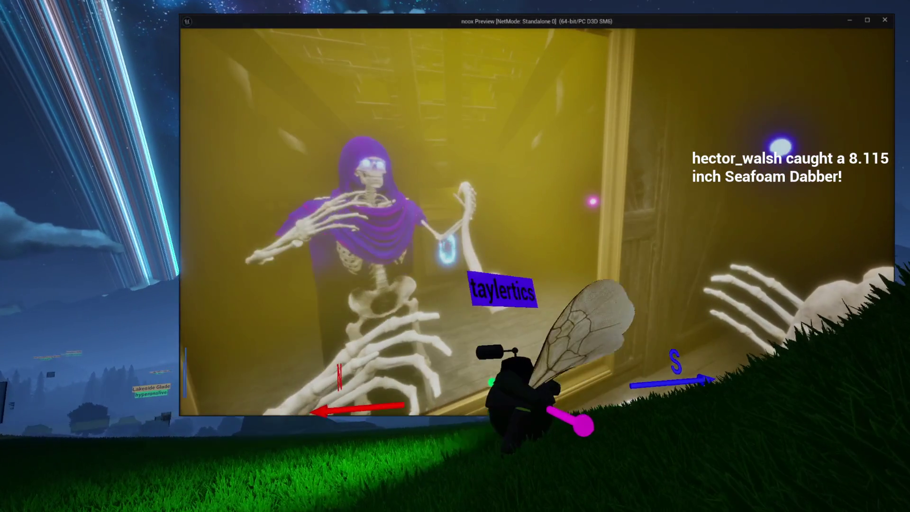
key(Escape)
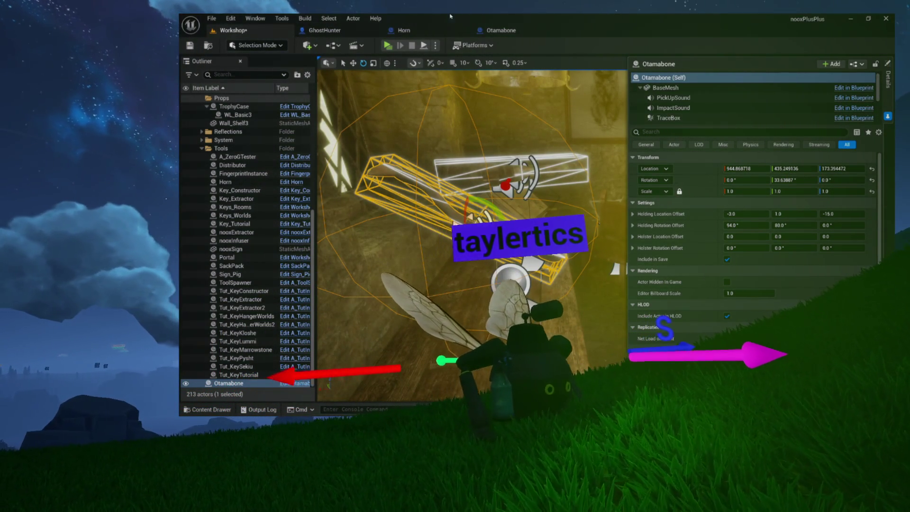
Step: Return to the Otamabone Blueprint's event graph and recentre the view
click(507, 30)
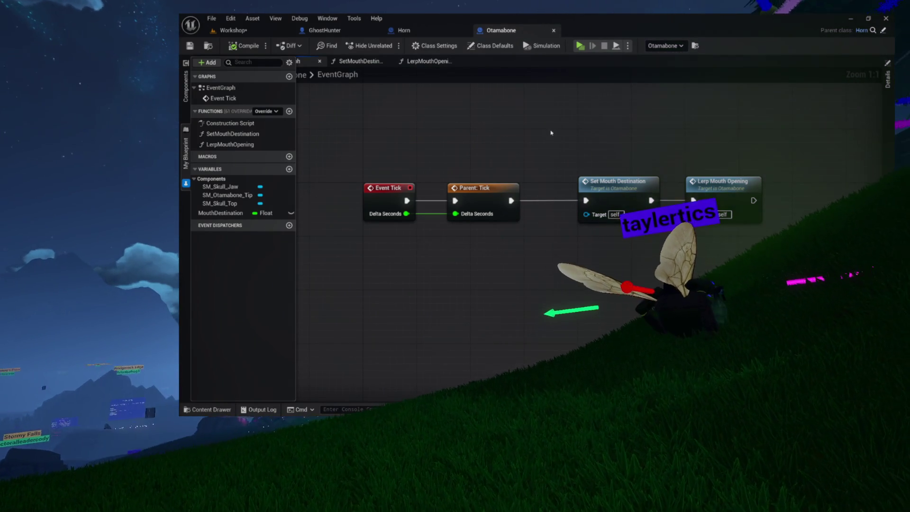
drag(551, 133, 456, 152)
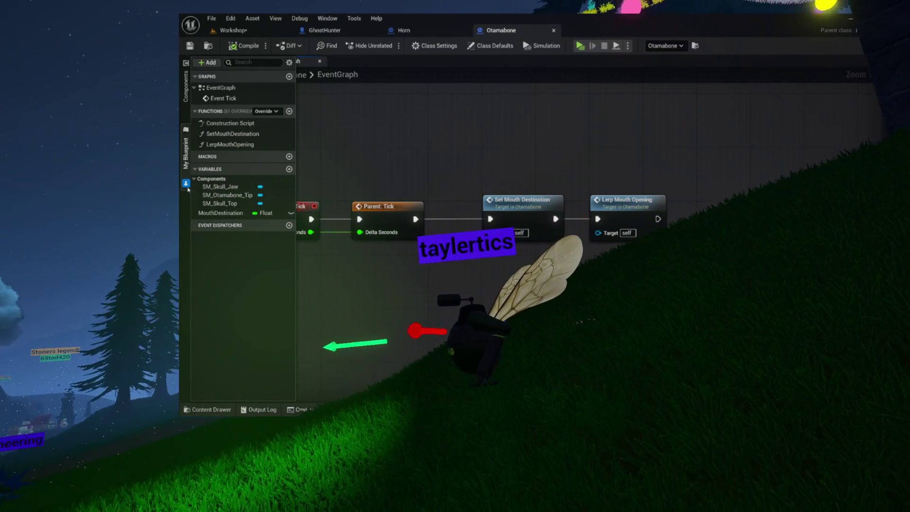
drag(411, 153, 496, 182)
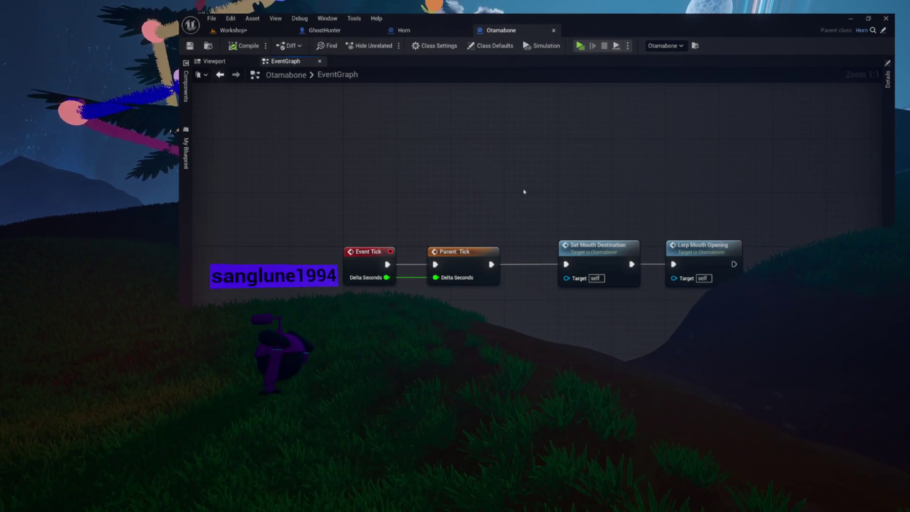
drag(616, 185, 543, 181)
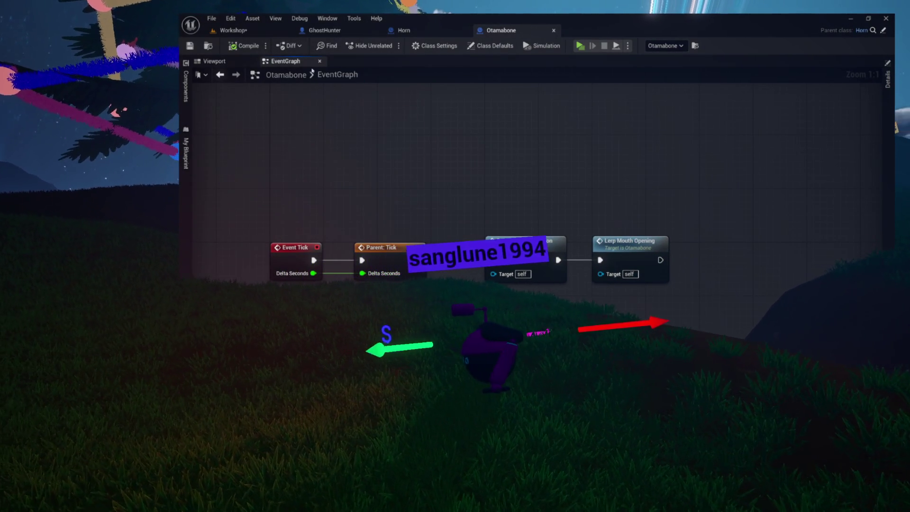
Step: Save all modified packages from the Workshop level, then open the Otamabone LerpMouthOpening function graph
click(232, 30)
click(190, 45)
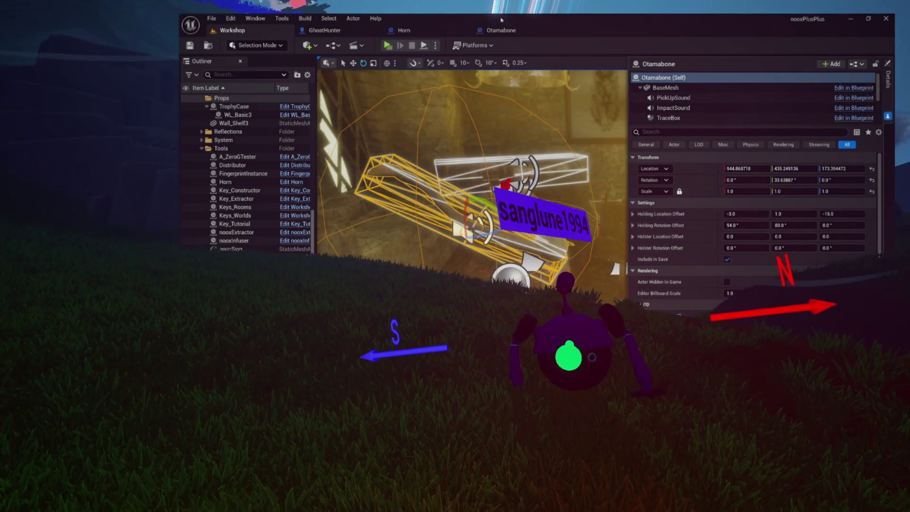
click(501, 29)
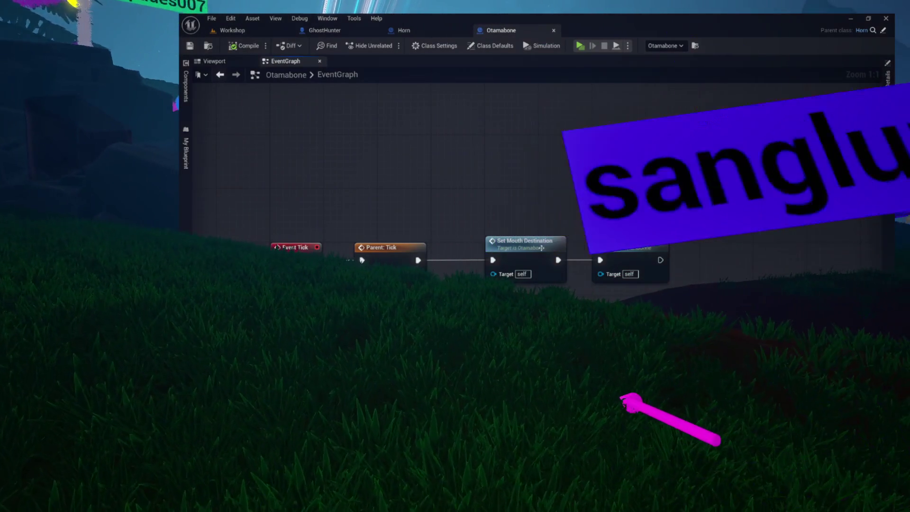
double_click(626, 241)
Step: Add a Multiply node after Get World Delta Seconds and wire its result into the Lerp Alpha
mouse_move(411, 256)
mouse_down()
mouse_move(349, 256)
mouse_move(430, 268)
mouse_up()
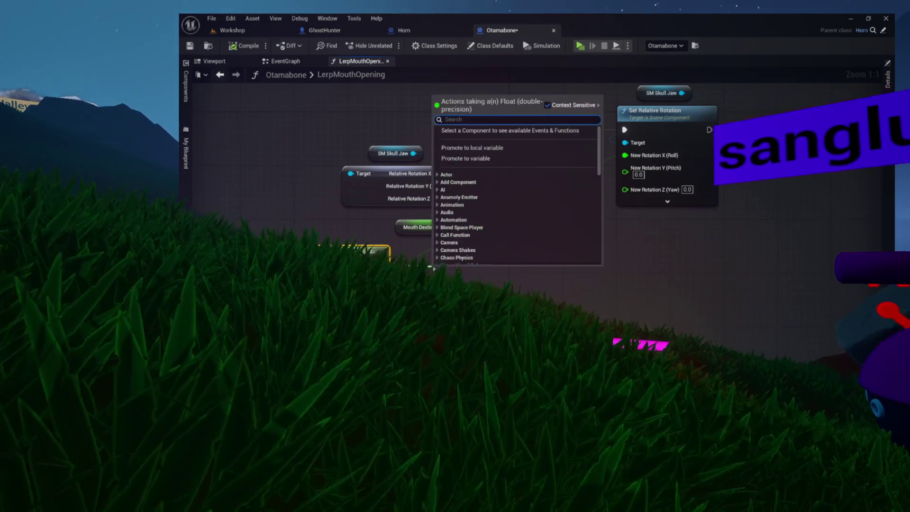
text(multiply)
key(Return)
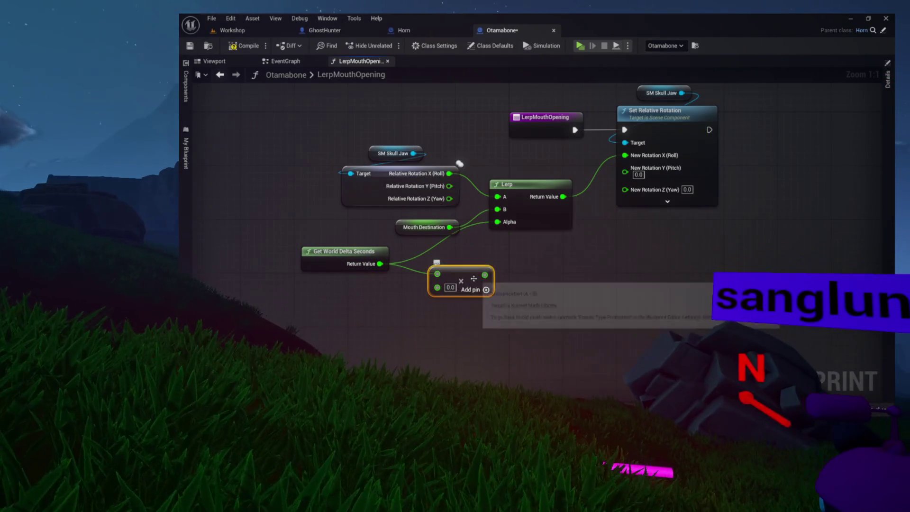
mouse_move(485, 274)
mouse_down()
mouse_move(498, 222)
mouse_move(449, 273)
mouse_up()
Step: Tidy the node layout, set the Multiply factor to 10.0, and go back to the Workshop level
drag(351, 252, 303, 251)
mouse_move(437, 268)
mouse_down()
mouse_move(425, 273)
mouse_move(472, 230)
mouse_up()
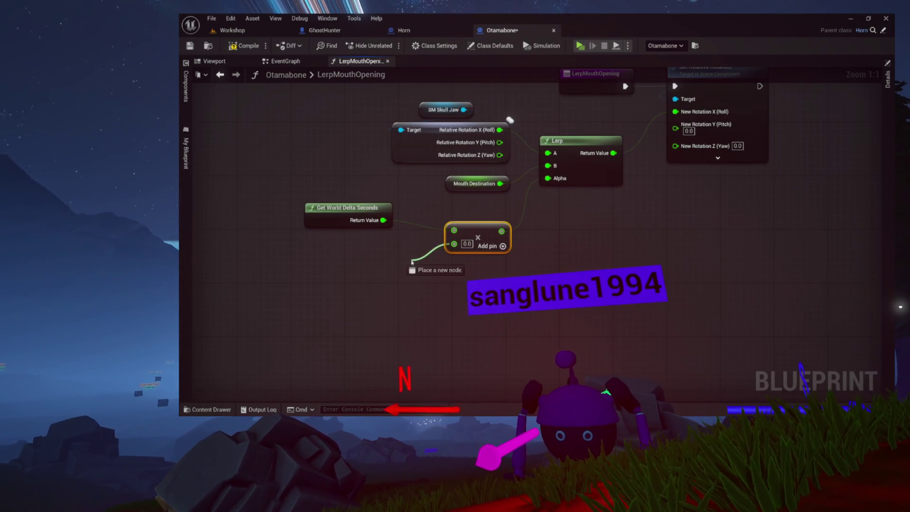
drag(411, 261, 411, 262)
key(Escape)
click(467, 243)
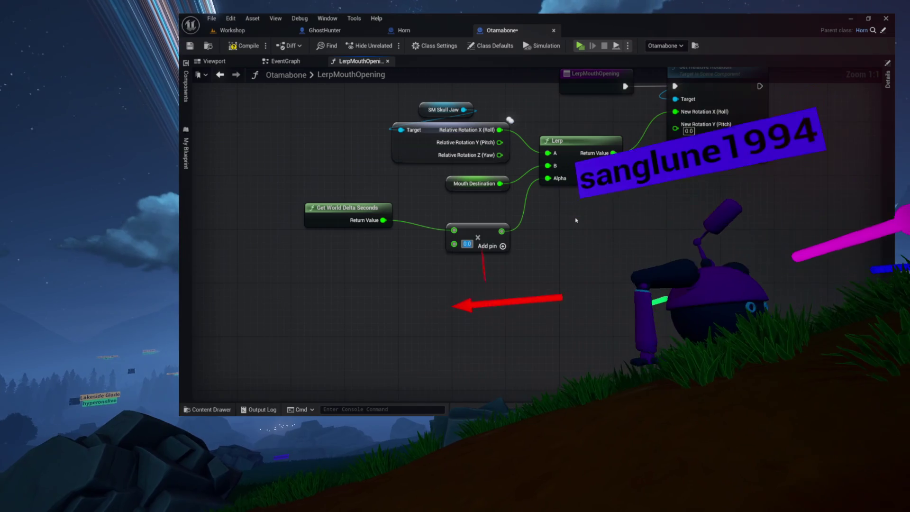
text(10.0)
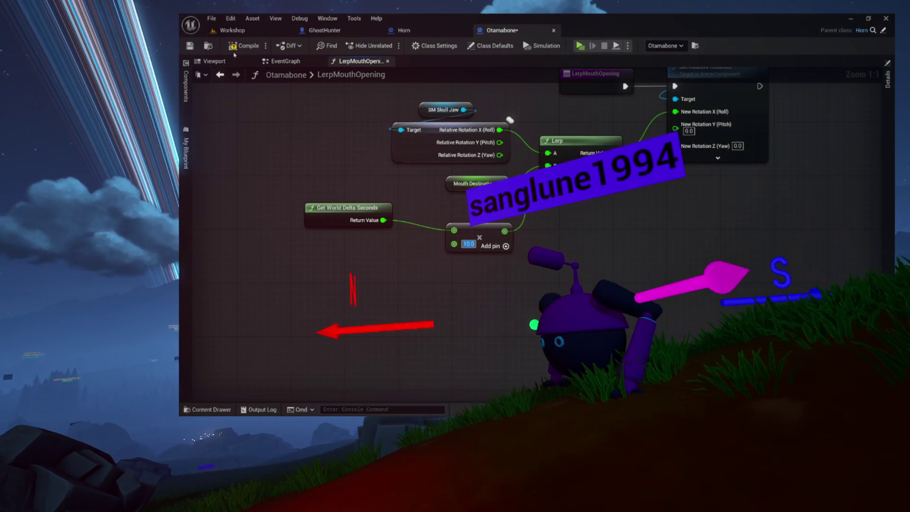
click(232, 30)
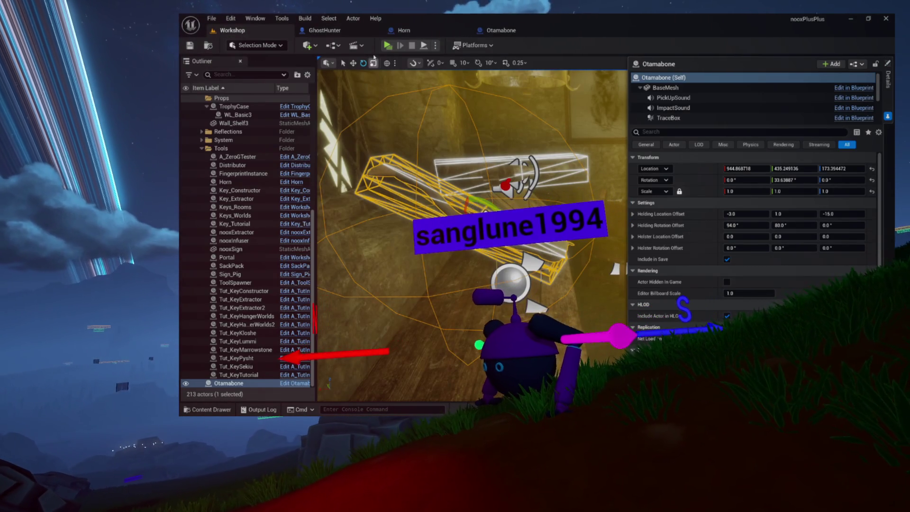
key(alt+p)
click(358, 214)
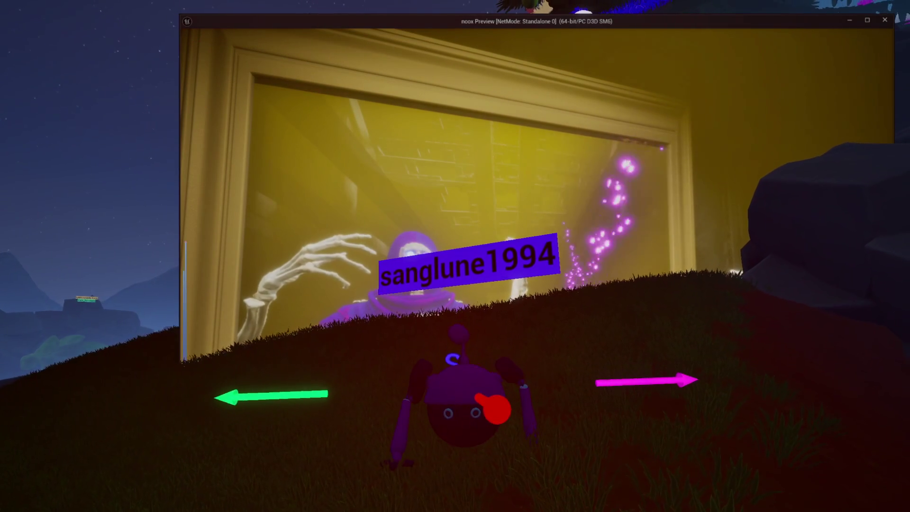
key(w)
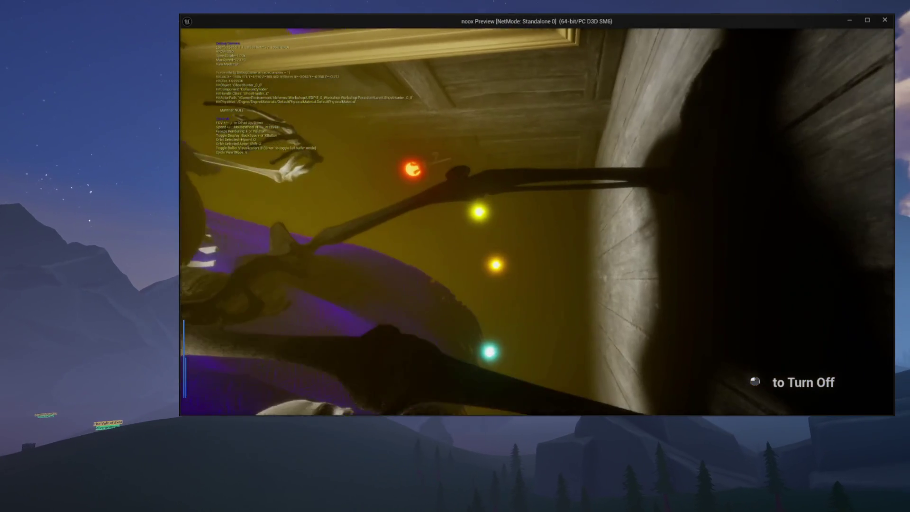
key(Escape)
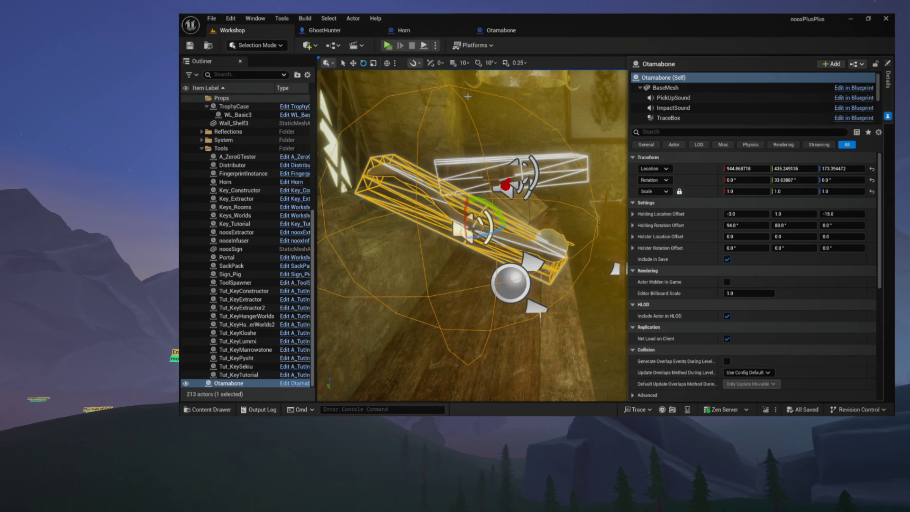
Step: Close the CheckPitchChange and InteractPrimary_Start graph tabs in the Horn Blueprint
click(502, 30)
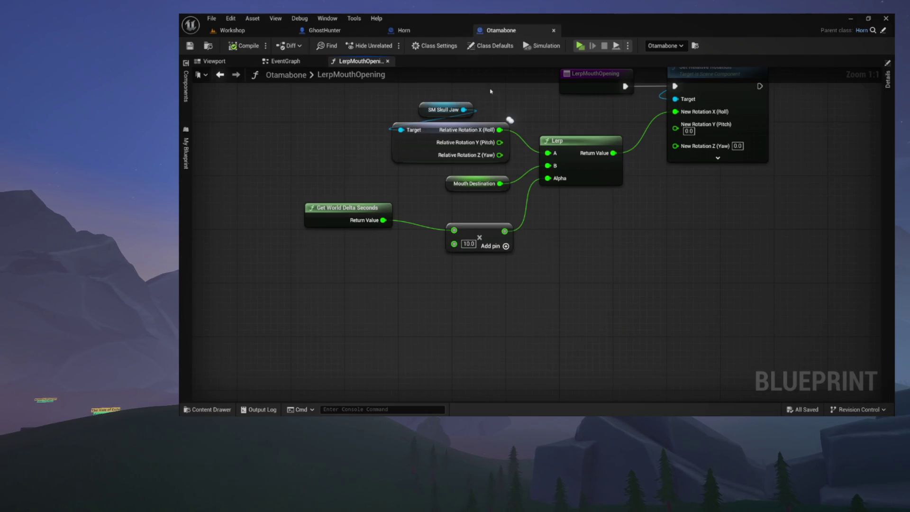
drag(396, 131, 389, 277)
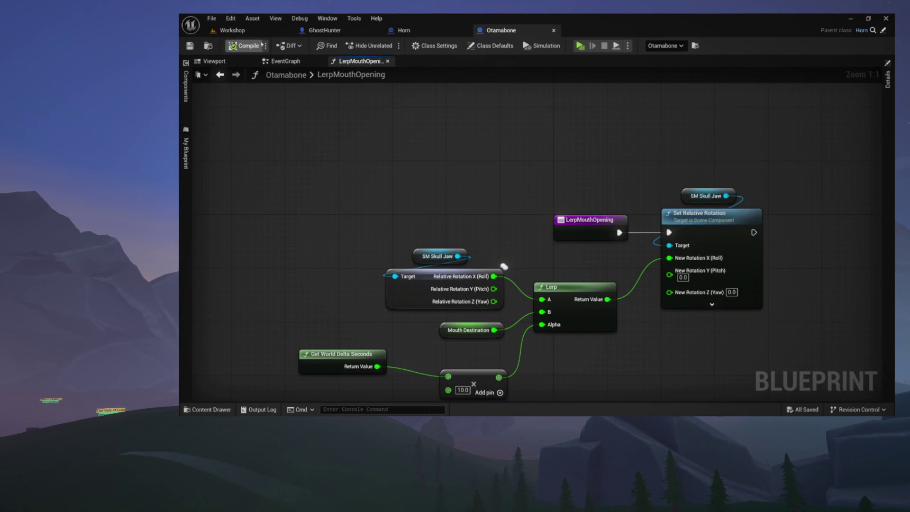
click(304, 65)
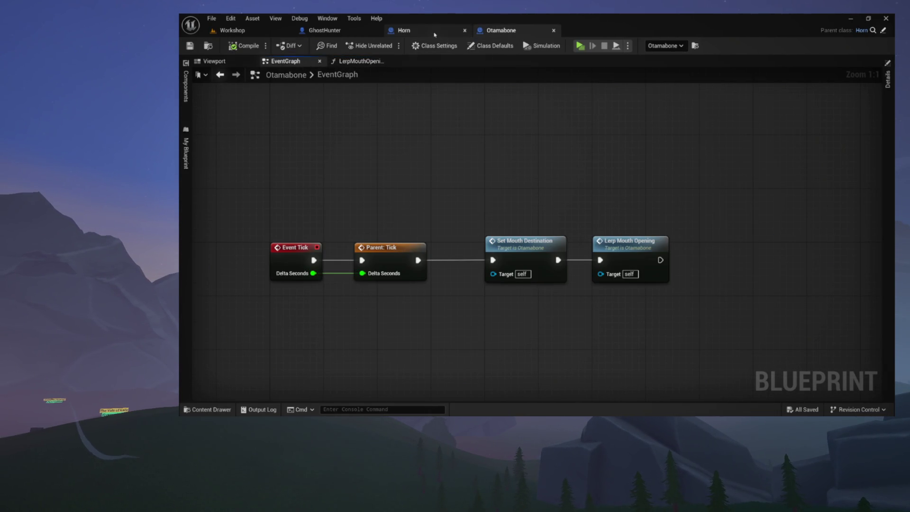
click(435, 32)
click(455, 62)
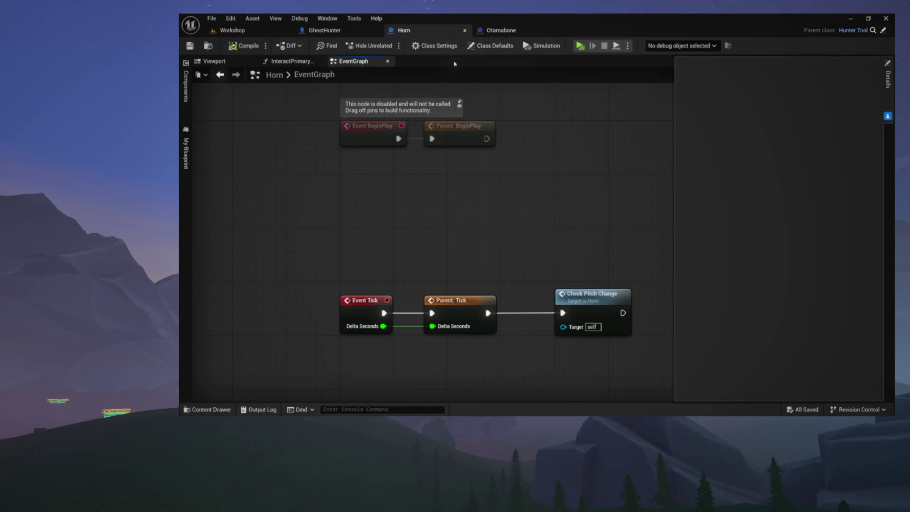
click(290, 62)
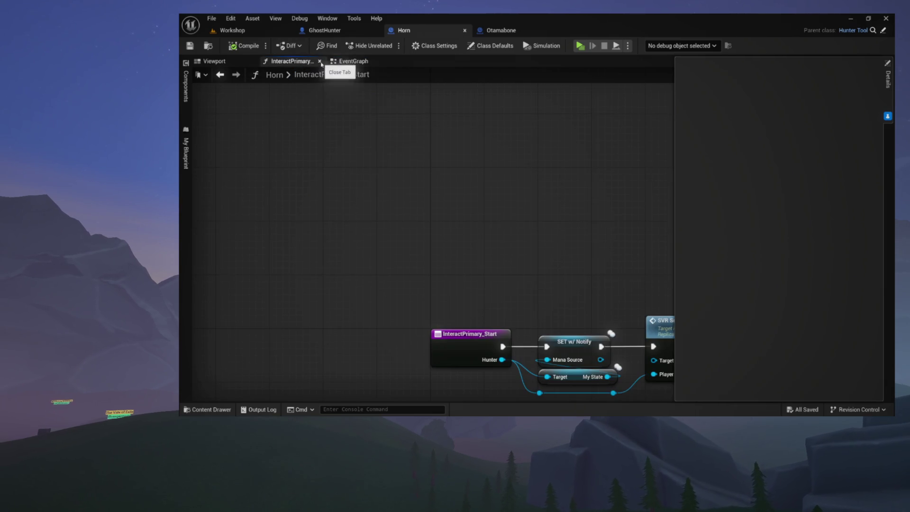
click(320, 61)
Step: Close the Otamabone LerpMouthOpening graph tab and show the model in the Viewport
click(330, 34)
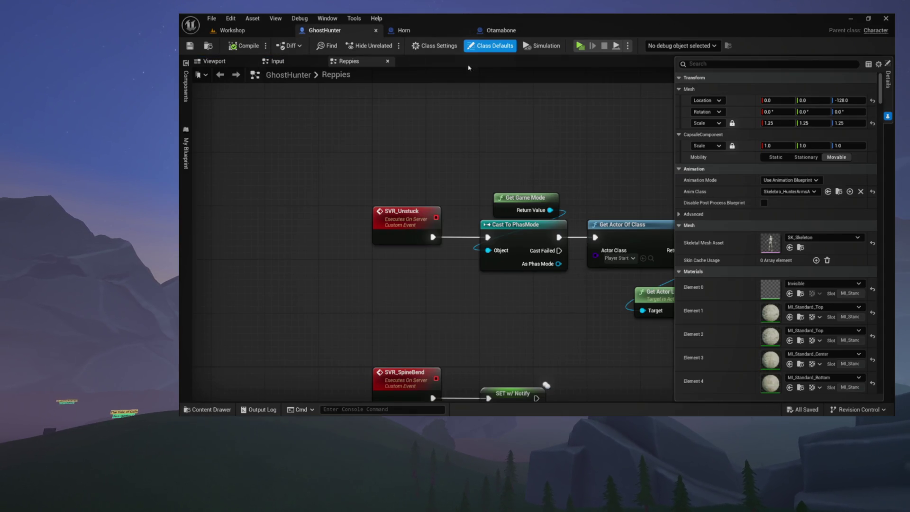
click(508, 34)
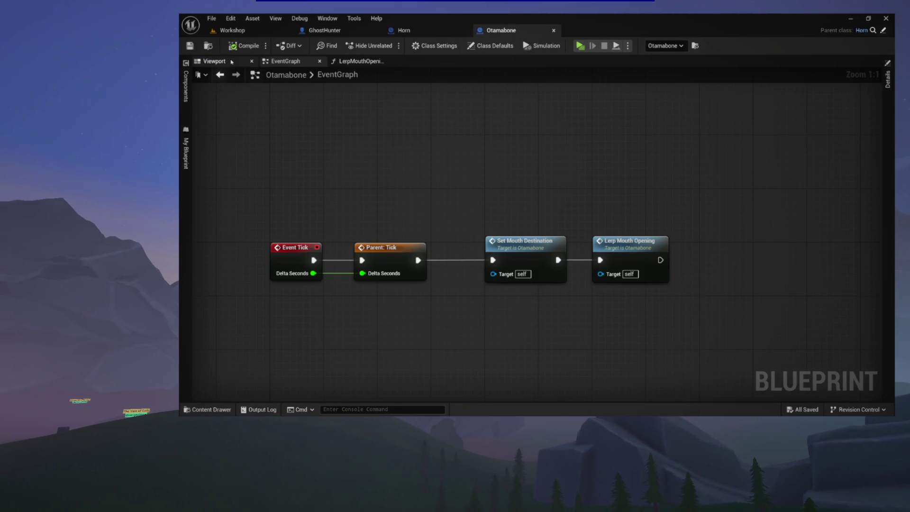
click(234, 60)
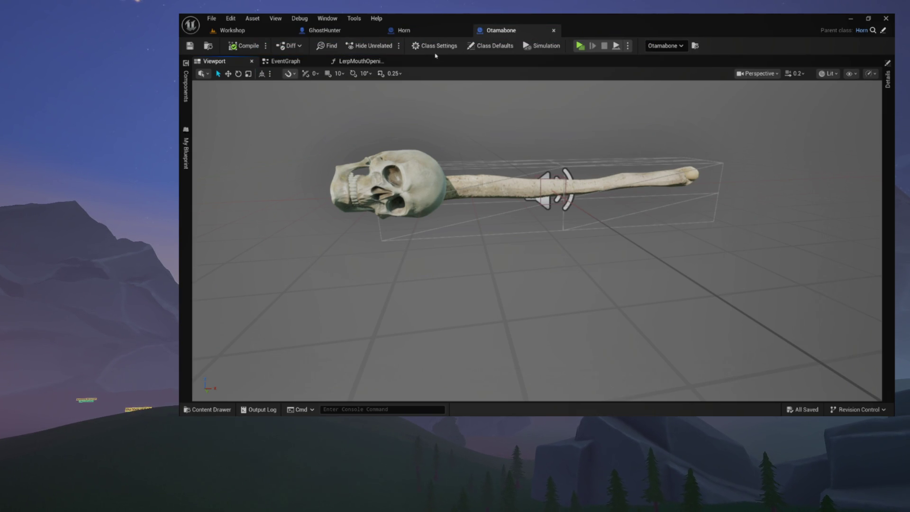
click(246, 33)
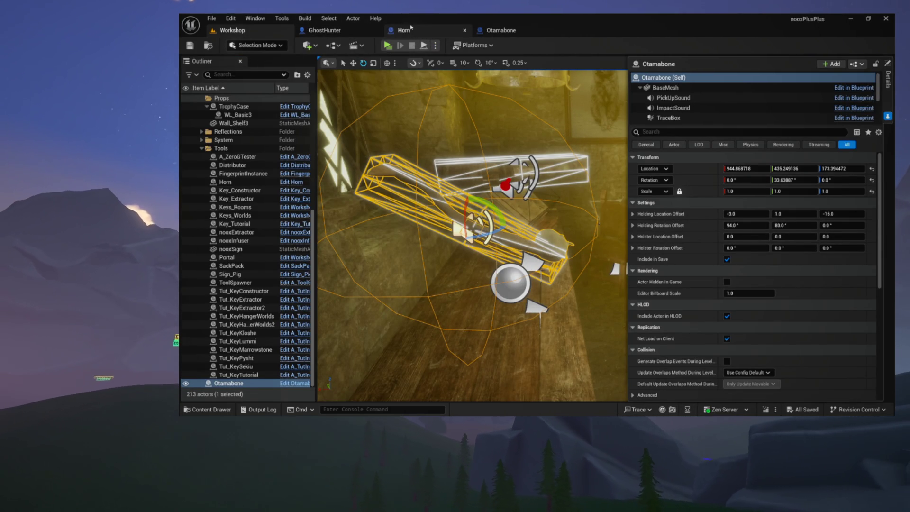
click(501, 30)
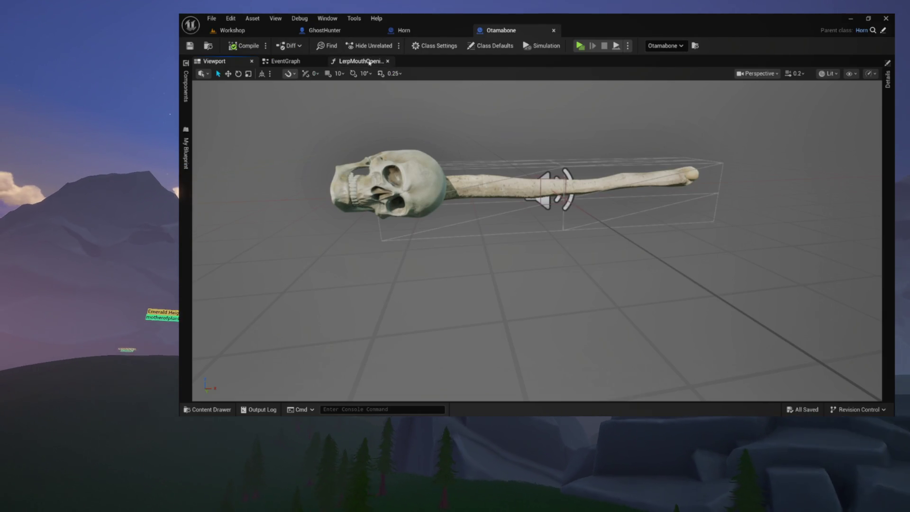
click(368, 61)
click(388, 61)
click(219, 62)
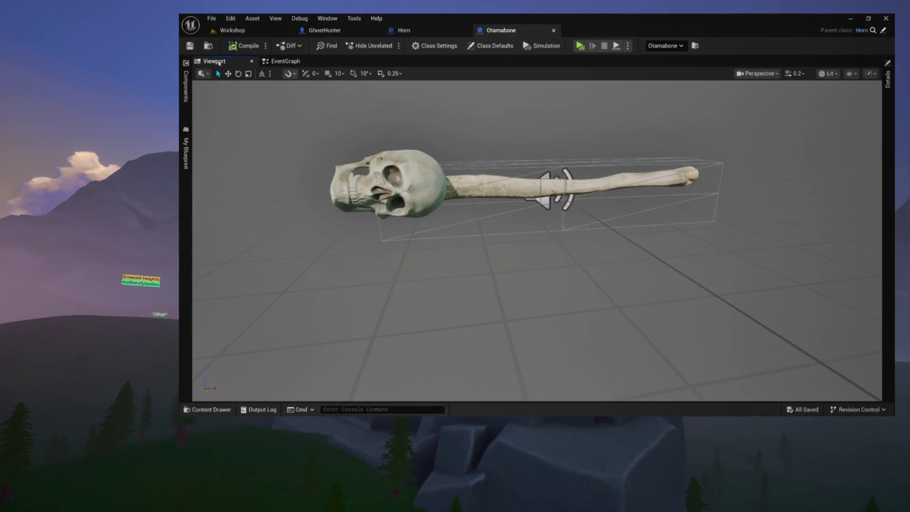
Step: Orbit around the skull-and-bone Otamabone model, then show the Components panel beside it
mouse_move(521, 237)
mouse_down()
mouse_move(711, 237)
mouse_move(549, 237)
mouse_move(678, 237)
mouse_up()
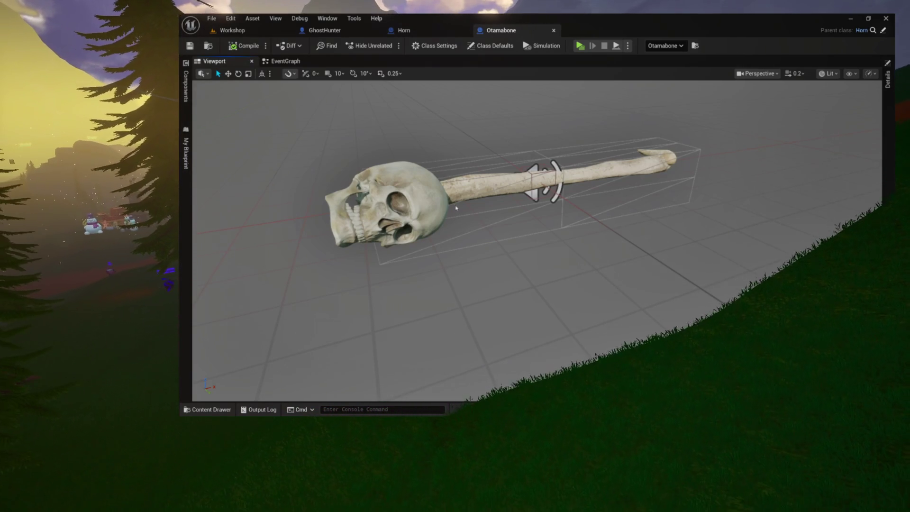
mouse_move(592, 180)
mouse_down()
mouse_move(545, 142)
mouse_move(474, 180)
mouse_move(591, 180)
mouse_up()
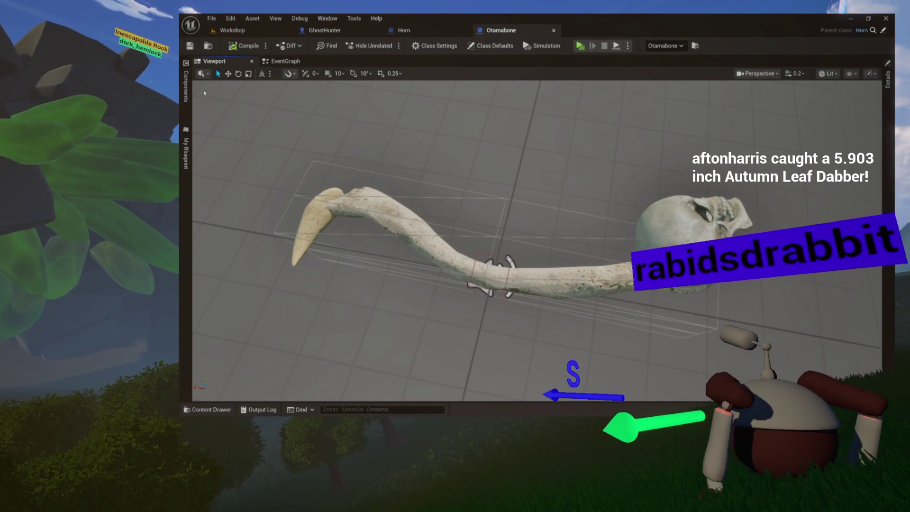
click(187, 91)
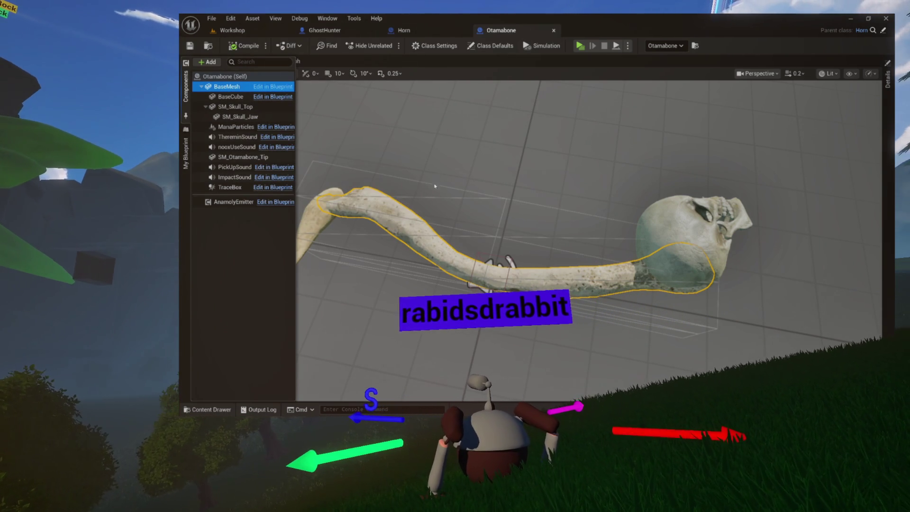
Step: Add a Spline component to the Otamabone Blueprint and name it FretSpline
right_click(228, 88)
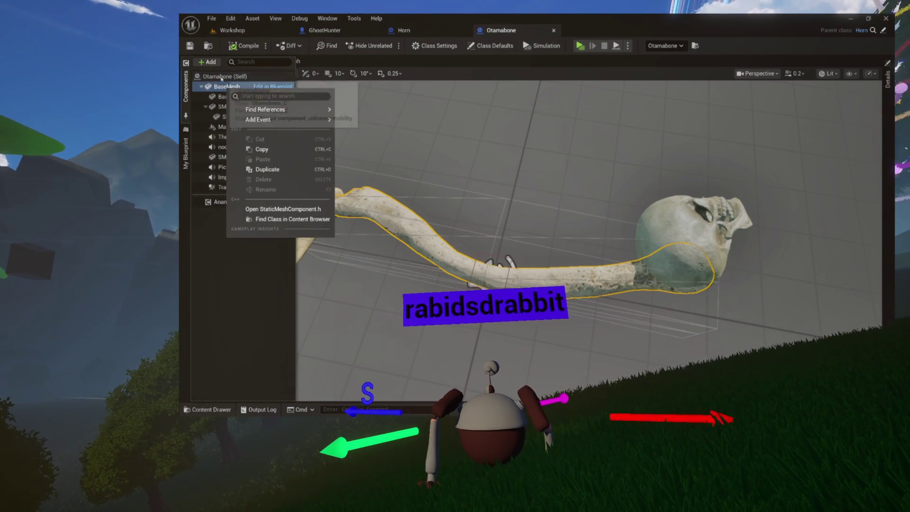
click(207, 62)
text(spline)
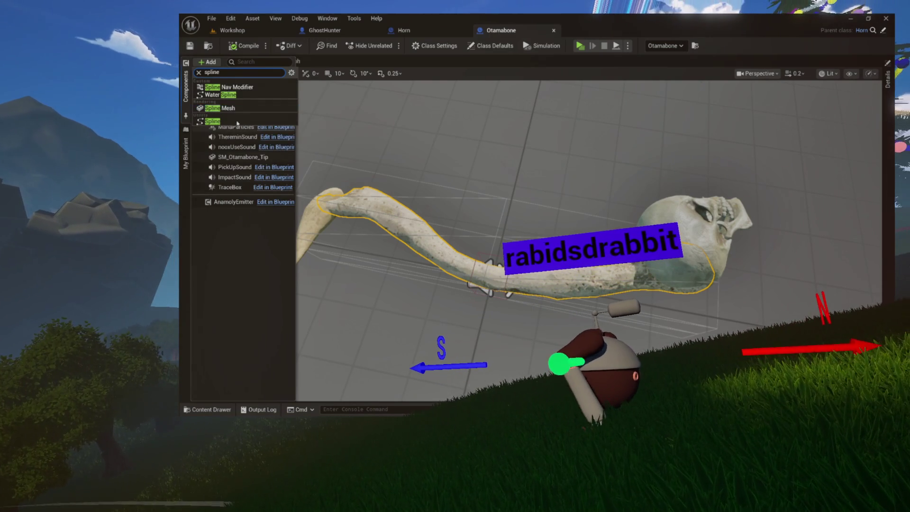
click(214, 122)
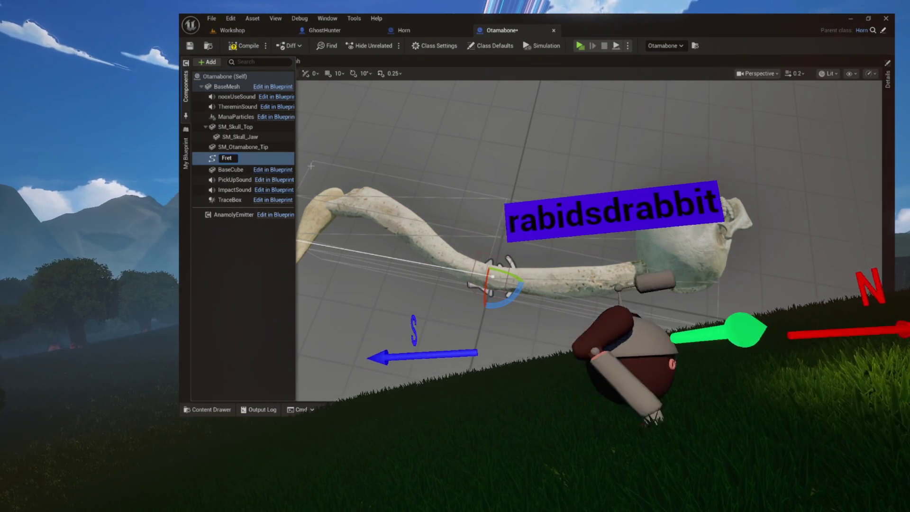
text(Spline)
key(Return)
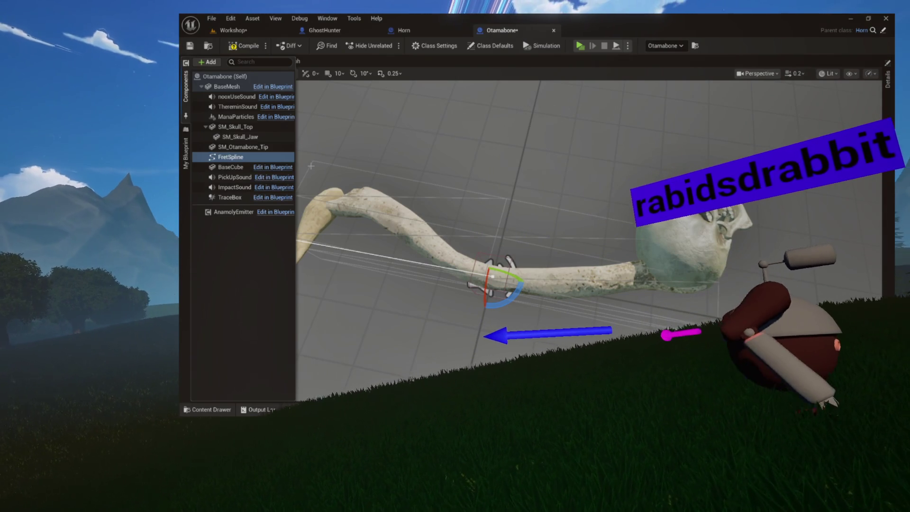
scroll(535, 237, down, 5)
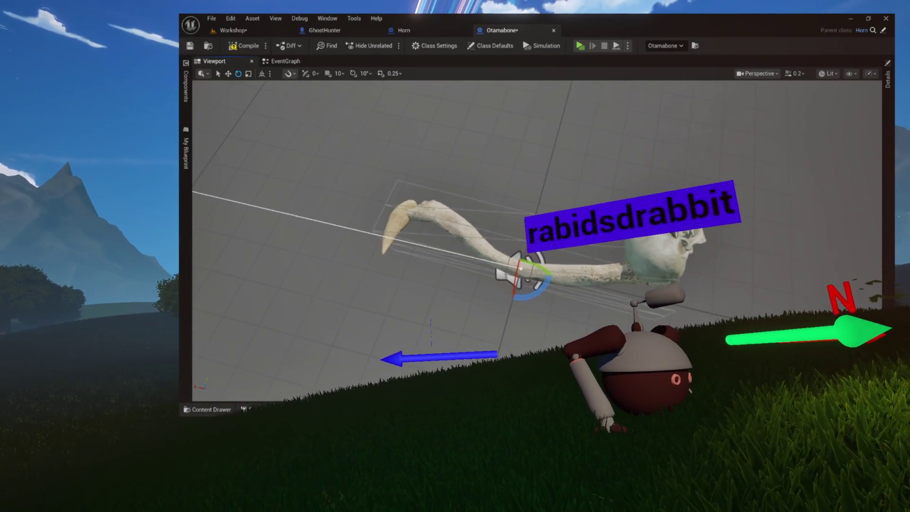
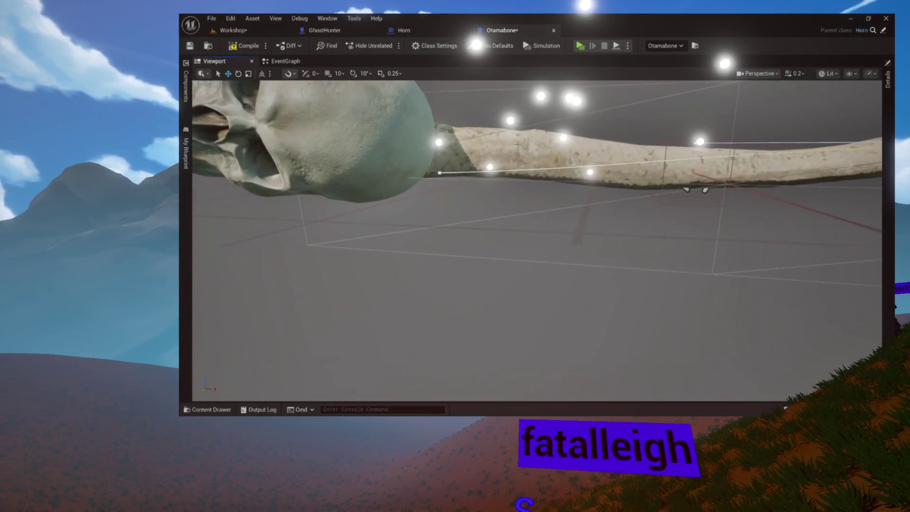
Step: Add a spline point partway along the horn's spline, then select the top point's tangent handle
click(440, 173)
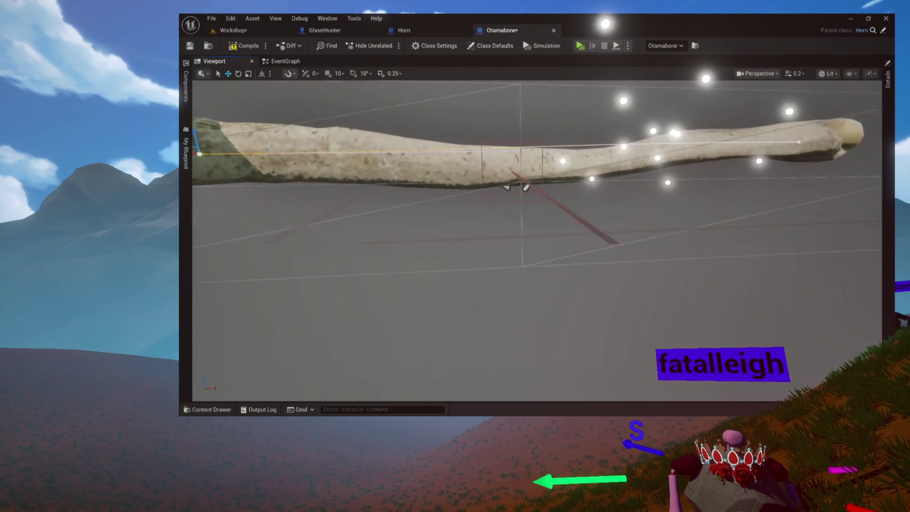
right_click(507, 148)
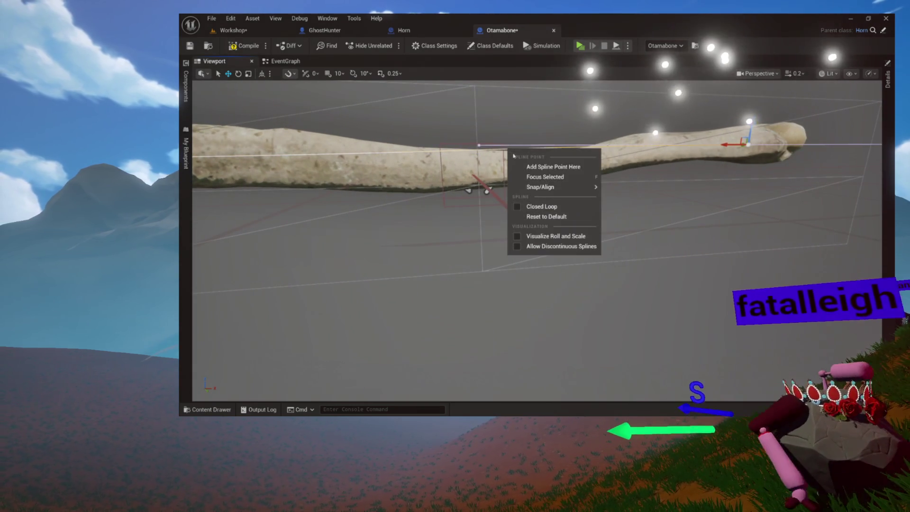
click(522, 165)
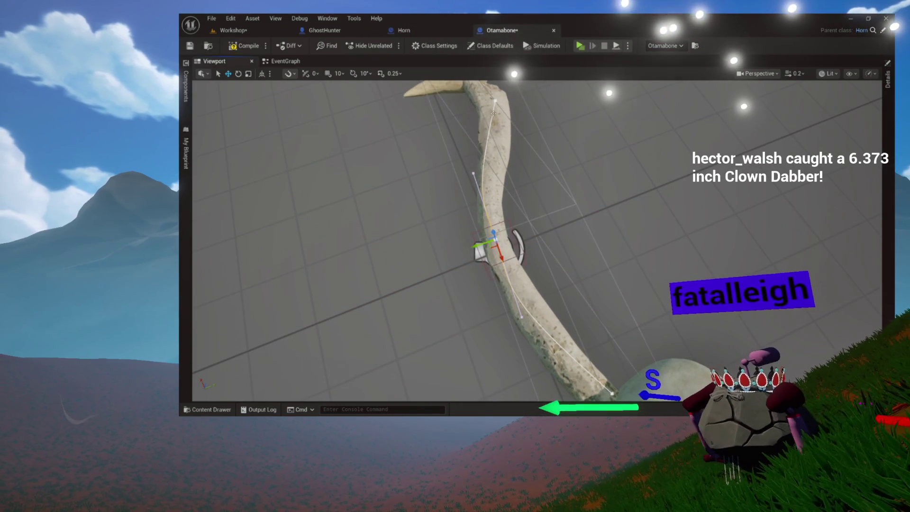
click(494, 101)
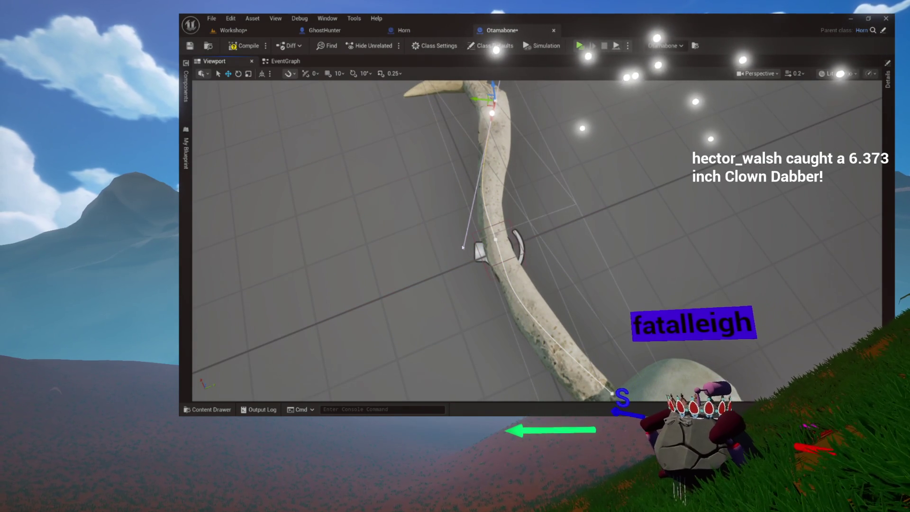
click(463, 248)
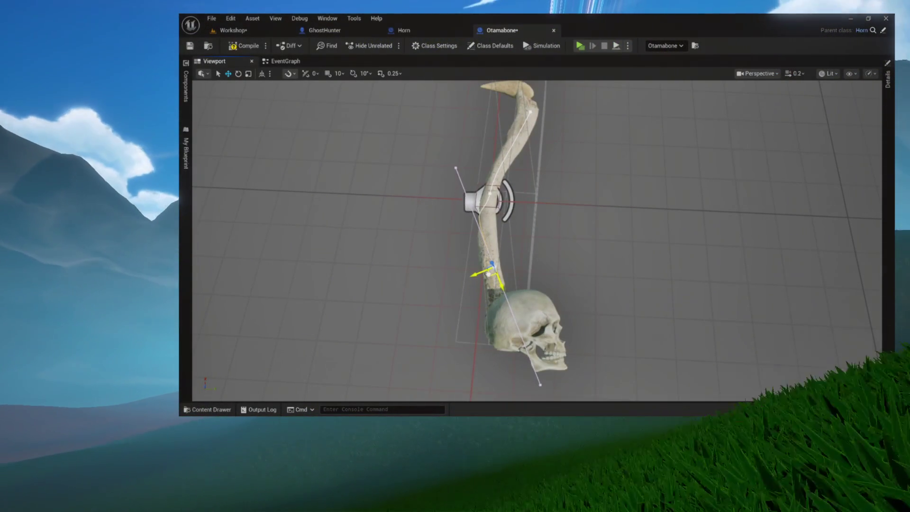
Step: Drag the selected spline point down onto the skull, then back up the bone
drag(488, 274, 495, 309)
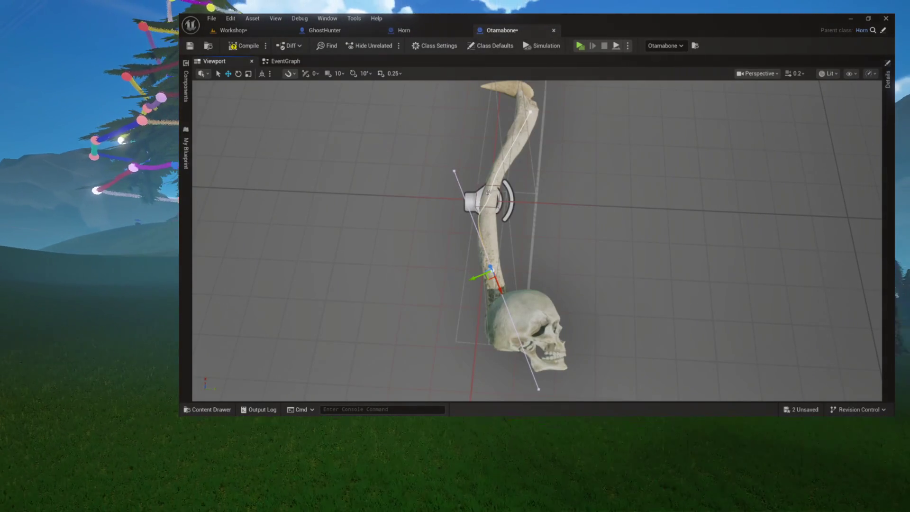
mouse_move(490, 273)
mouse_down()
mouse_move(446, 180)
mouse_move(478, 164)
mouse_up()
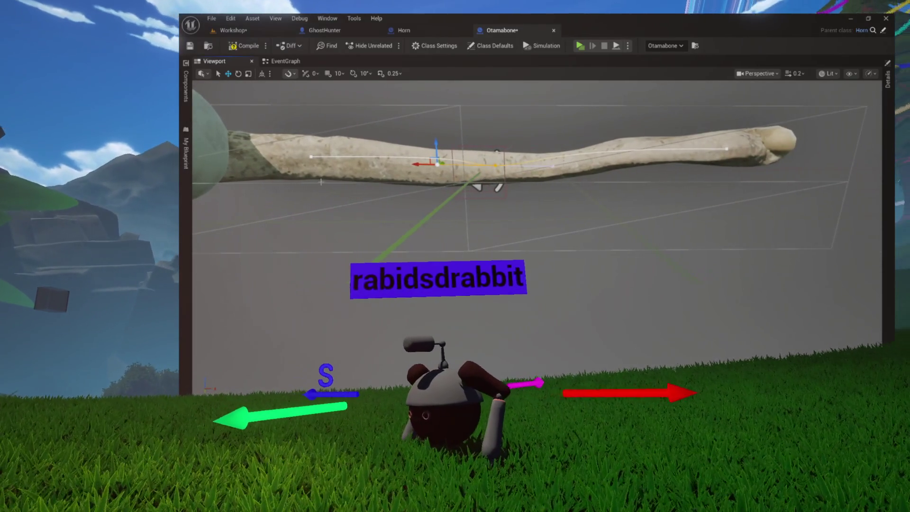
Step: Click through the horn spline's points and select the FretSpline component in the Components list
click(309, 156)
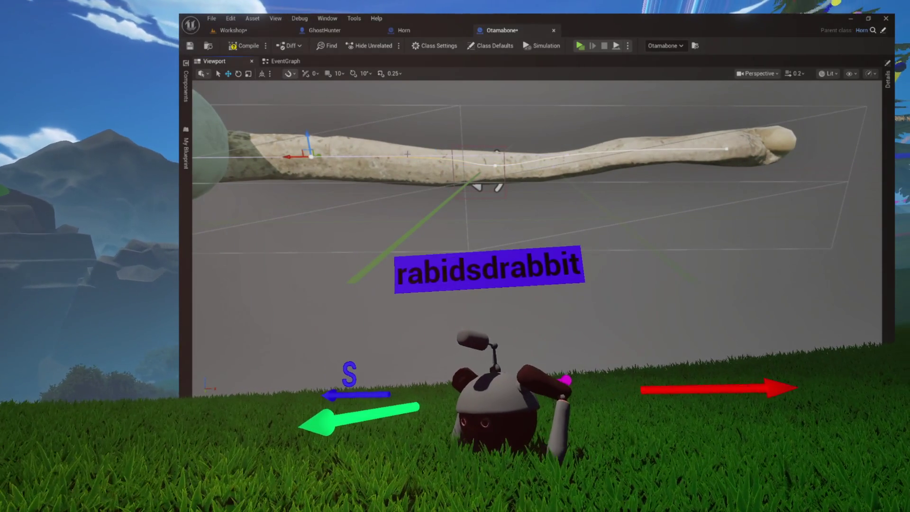
click(568, 151)
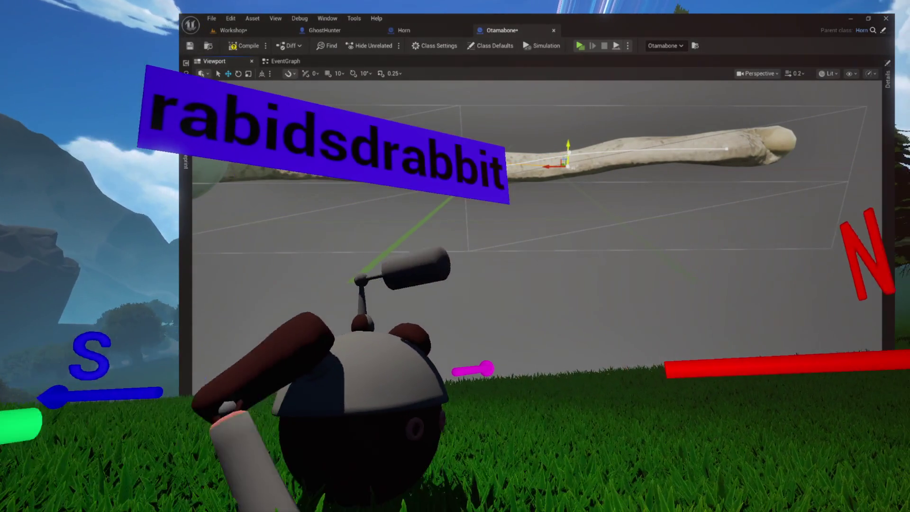
click(707, 147)
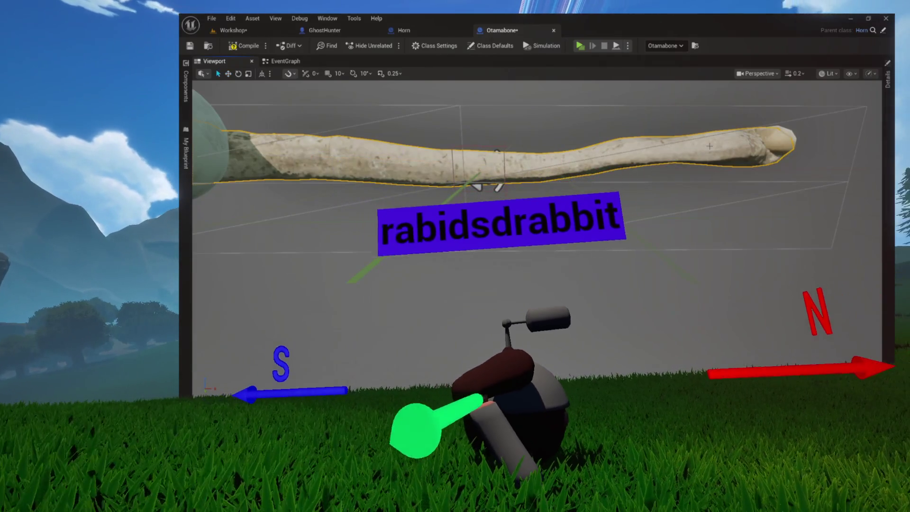
click(186, 86)
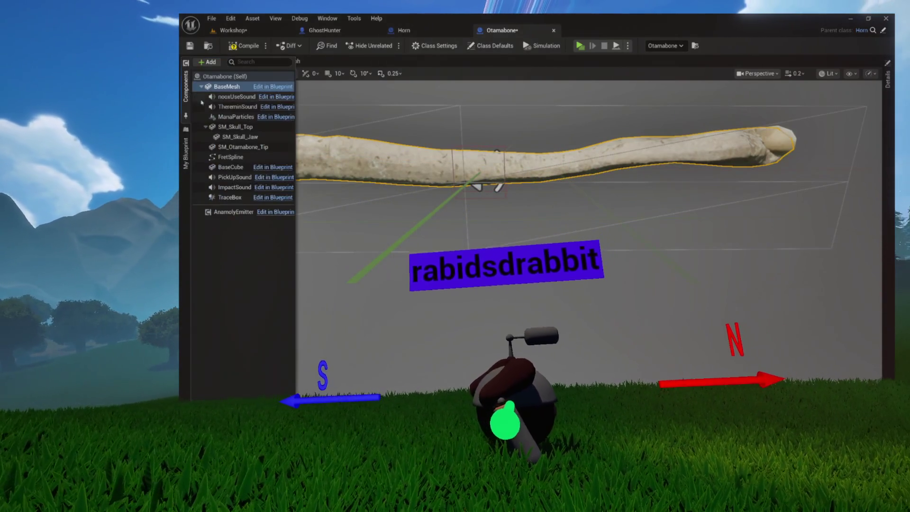
click(223, 127)
click(229, 157)
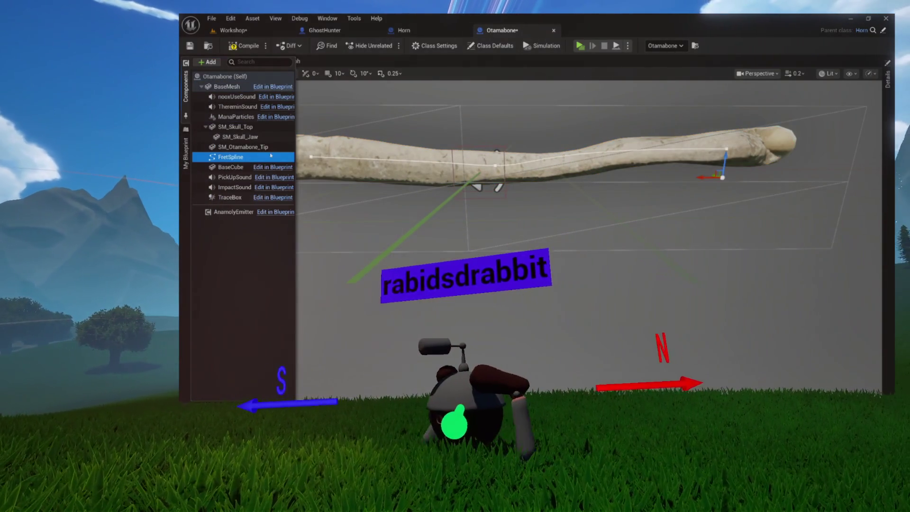
click(724, 148)
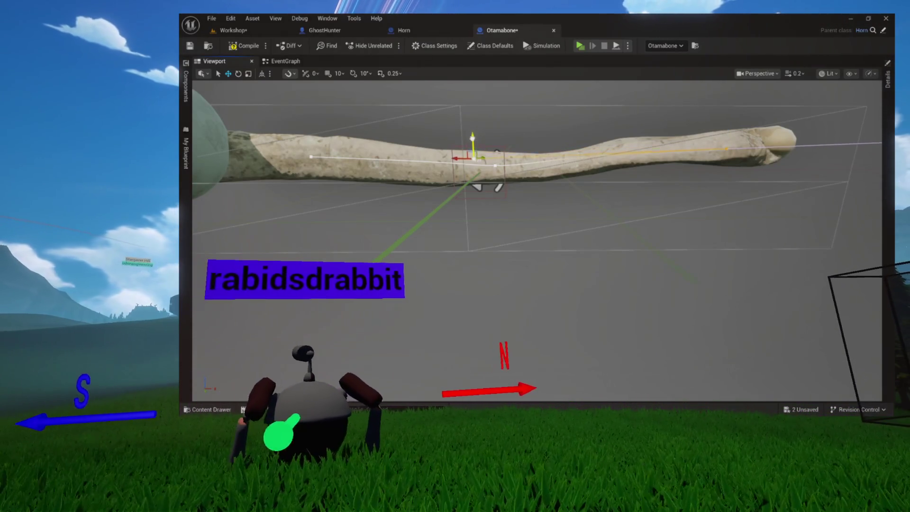
Step: Orbit the viewport to see the whole curved horn and skull
mouse_move(490, 127)
mouse_down()
mouse_move(464, 170)
mouse_move(386, 189)
mouse_move(360, 226)
mouse_move(450, 192)
mouse_move(498, 119)
mouse_up()
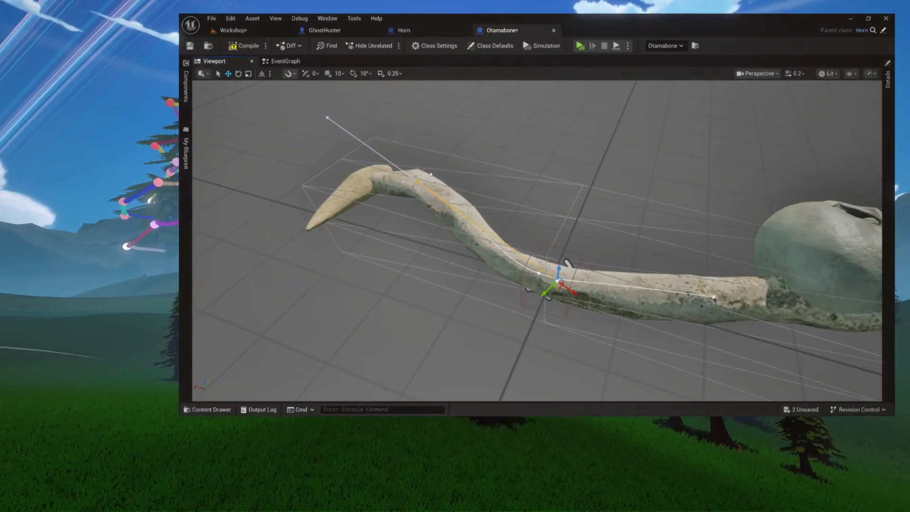
drag(431, 174, 448, 156)
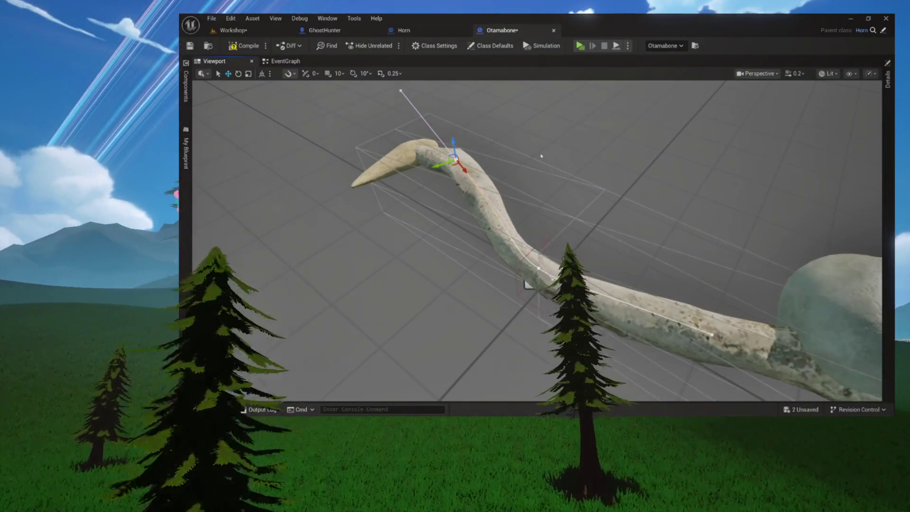
drag(569, 213, 502, 194)
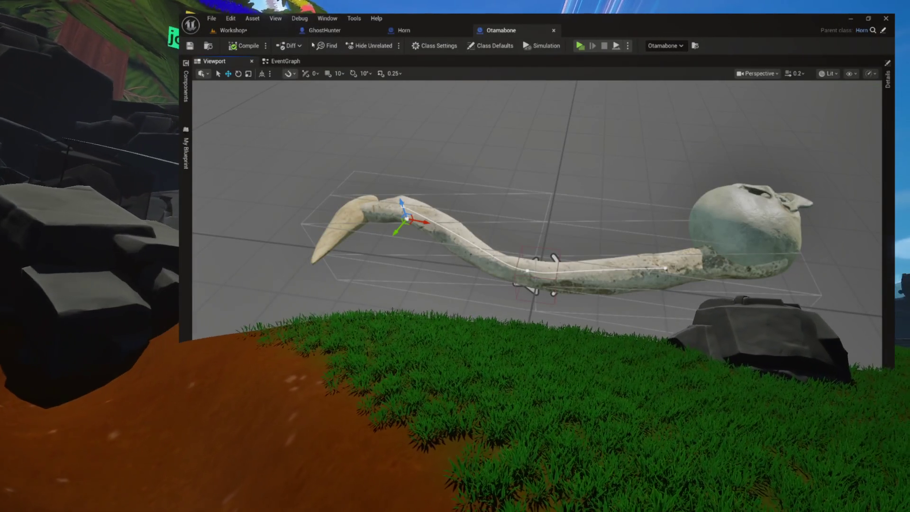
Step: View Holding Rotation Offset (94, 80, 0) in Class Defaults, then go to the Workshop level
click(434, 45)
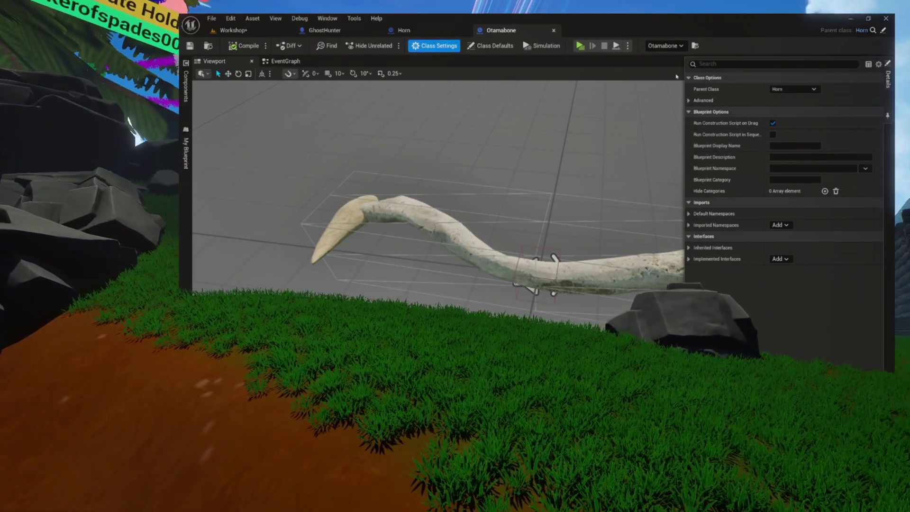
click(491, 45)
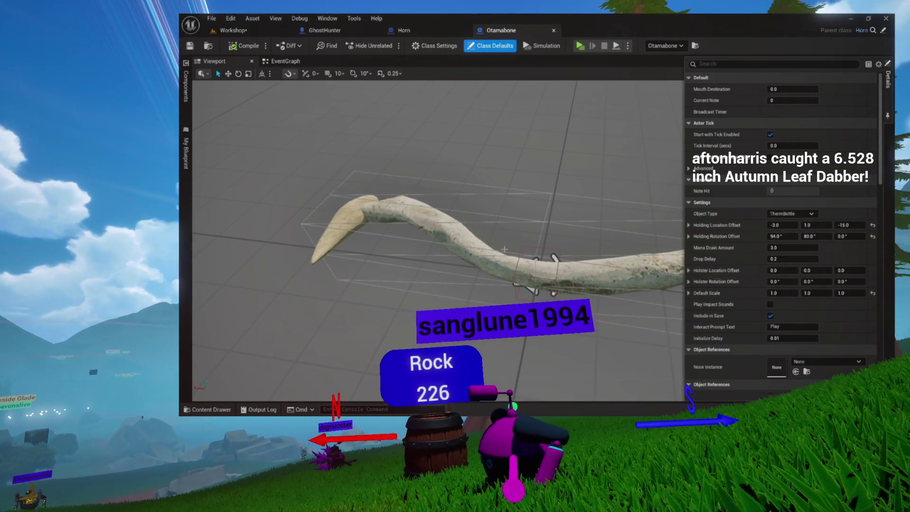
key(f)
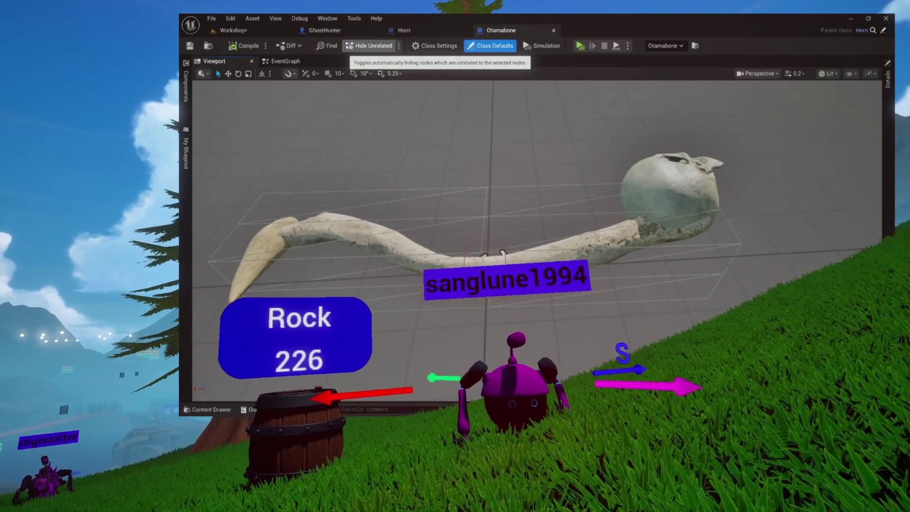
click(233, 30)
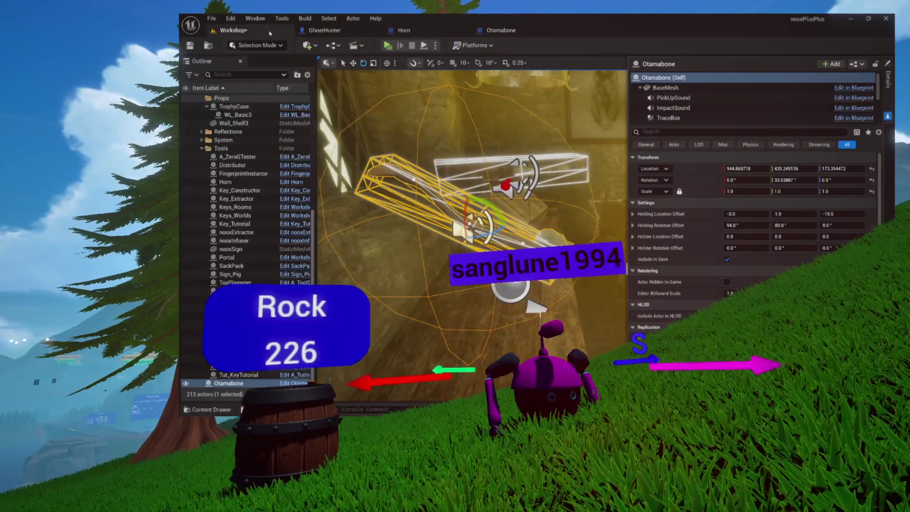
Step: Frame the Otamabone in the level, then open its parents Horn, HunterTool and HunterObject
key(w)
key(f)
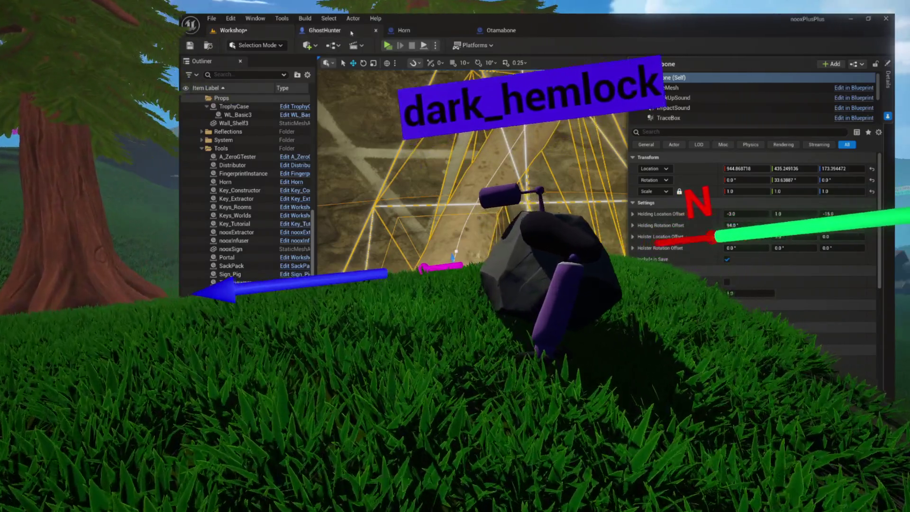
click(349, 32)
click(501, 30)
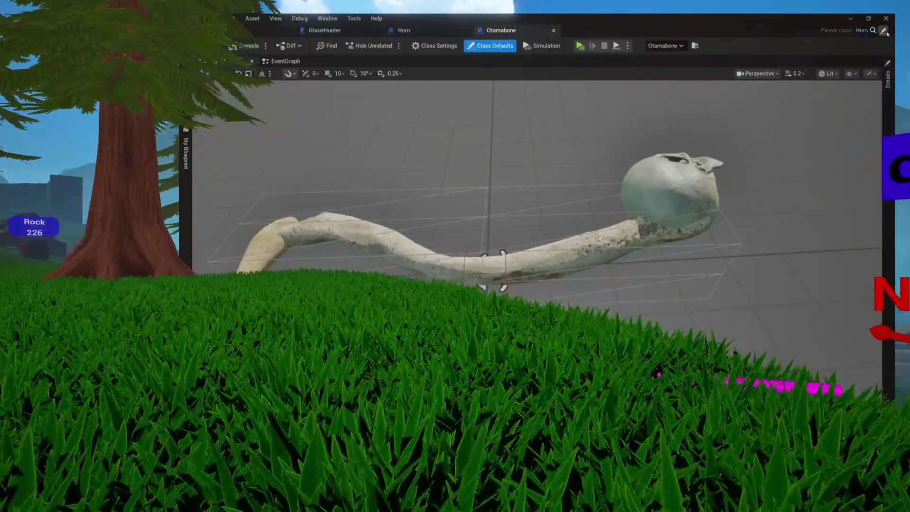
click(883, 30)
click(884, 30)
click(883, 30)
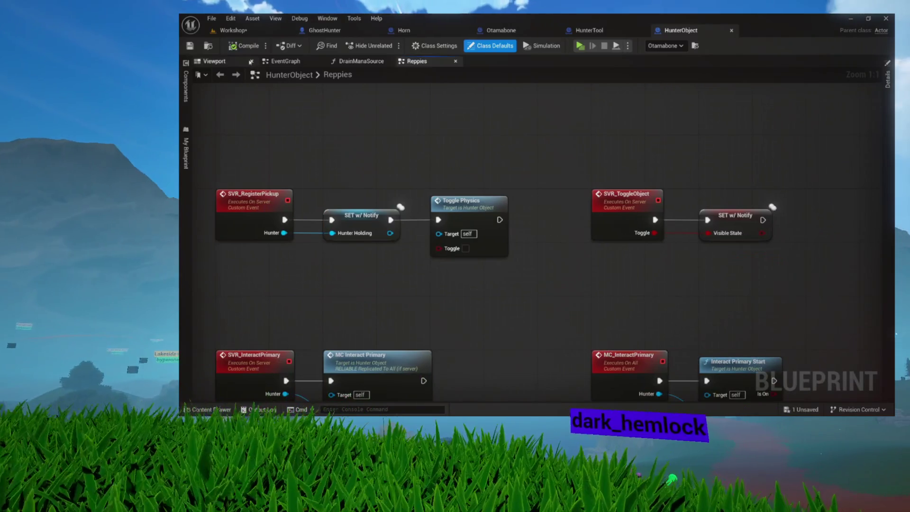
Step: Close HunterObject's Reppies and DrainManaSource graphs while browsing its components and graphs lists
click(185, 95)
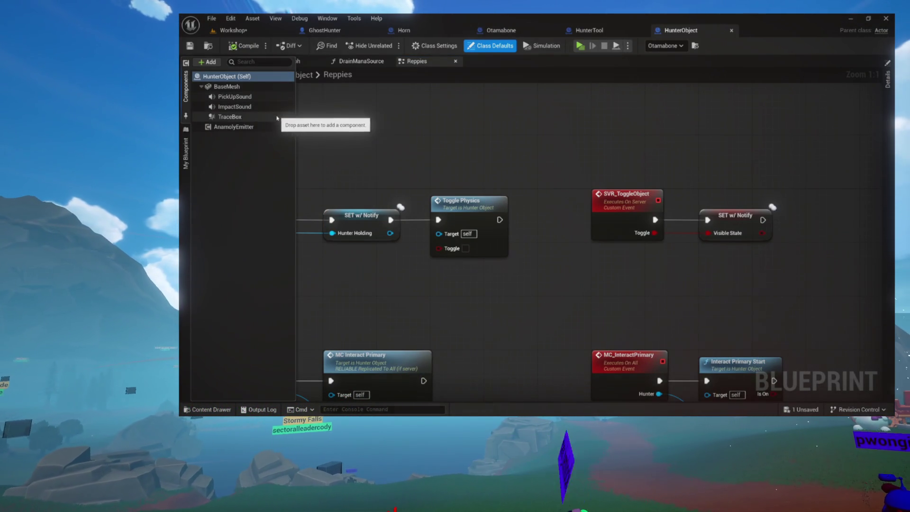
click(433, 136)
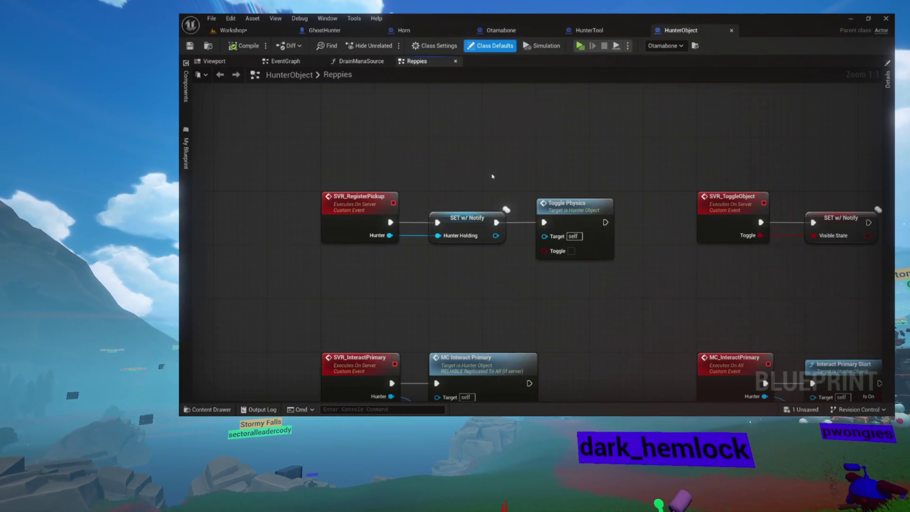
click(455, 62)
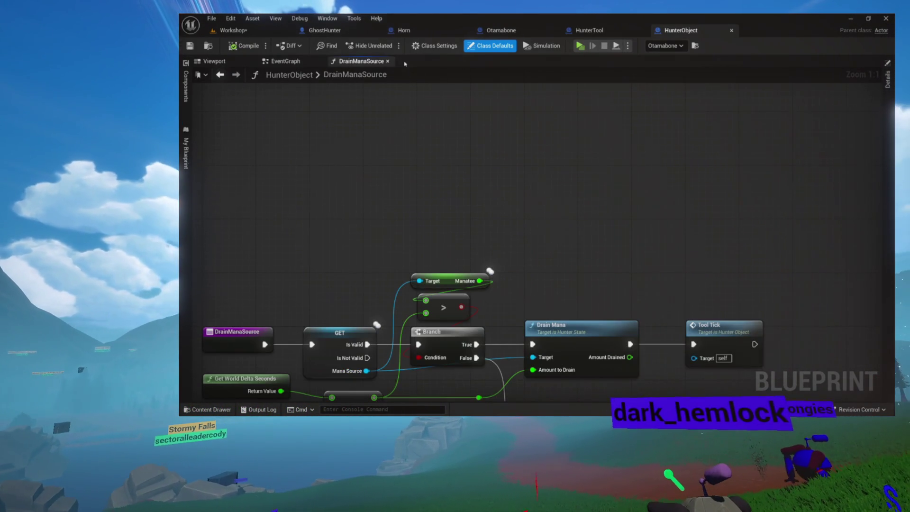
click(388, 62)
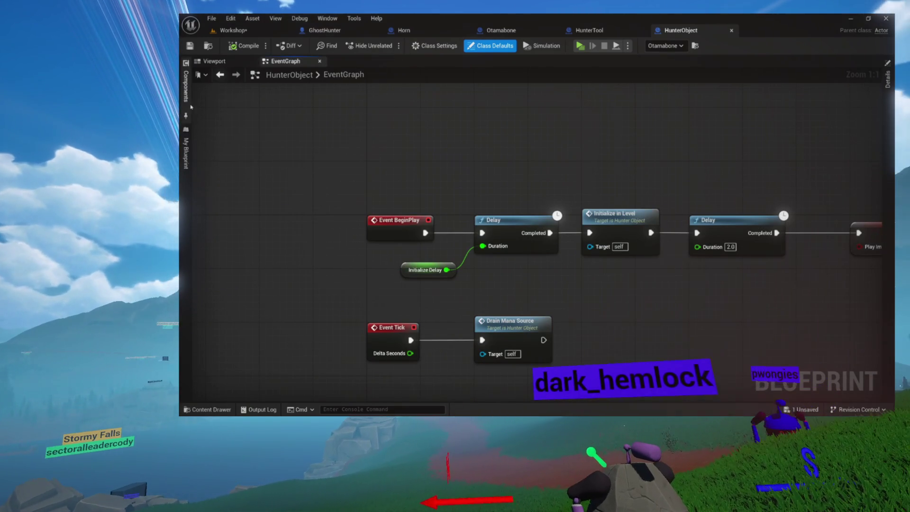
click(186, 152)
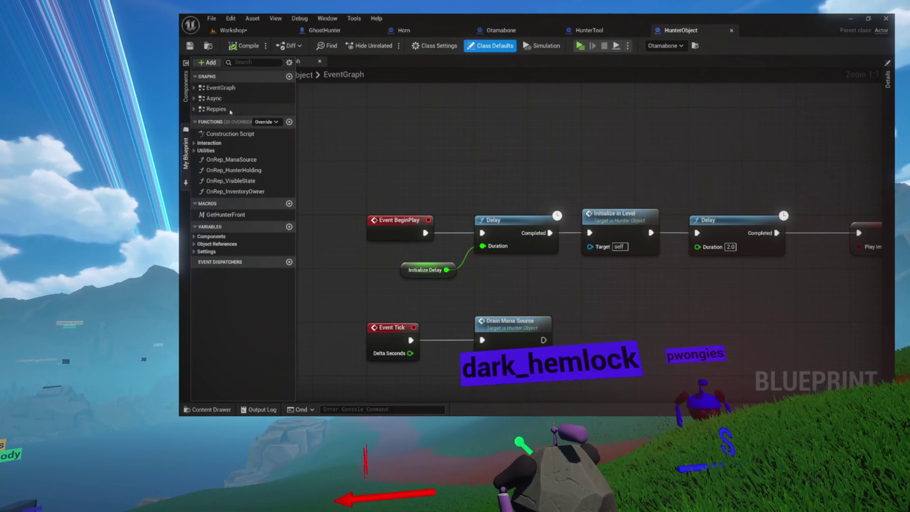
double_click(216, 108)
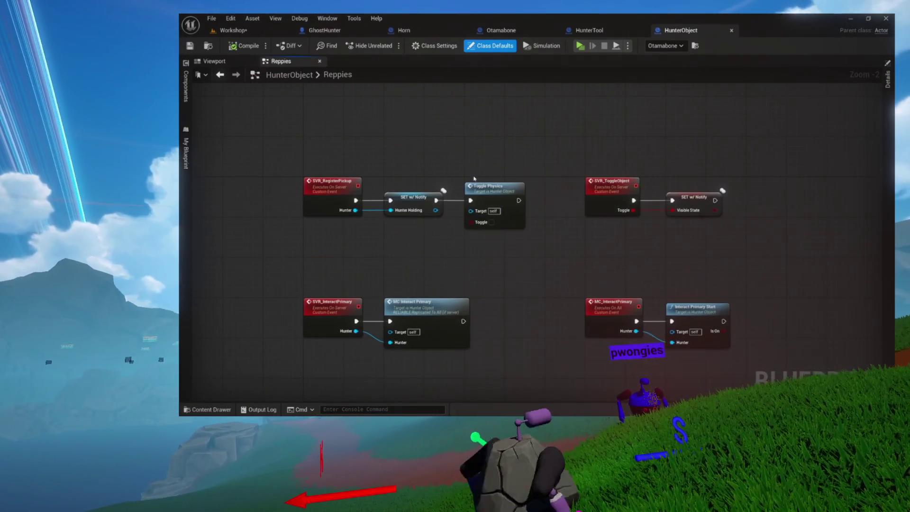
click(320, 61)
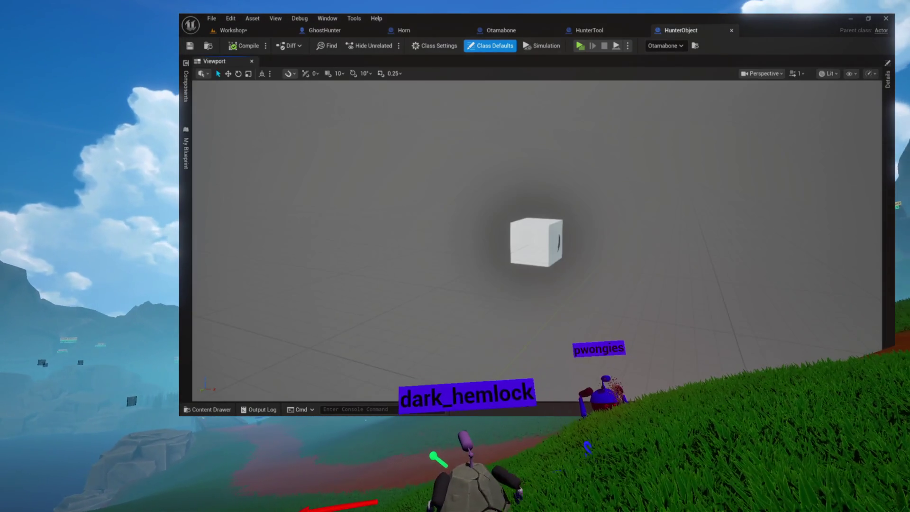
Step: Open the Interaction function GetPickedUp, jump to SVR_RegisterPickup, then switch to GhostHunter
click(186, 184)
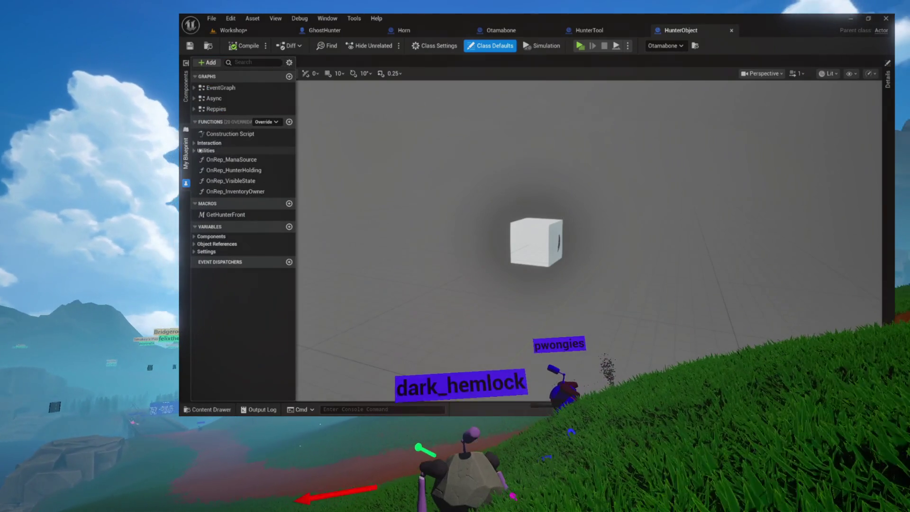
click(194, 144)
double_click(220, 153)
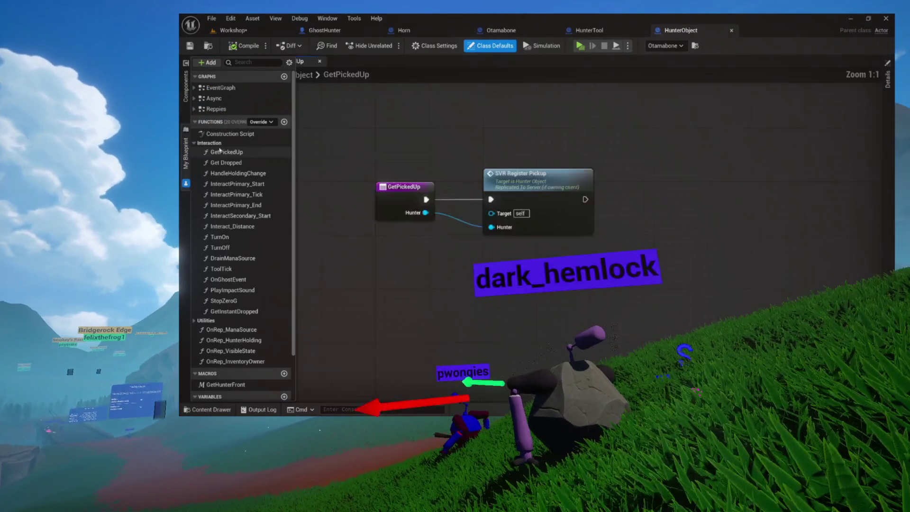
double_click(604, 237)
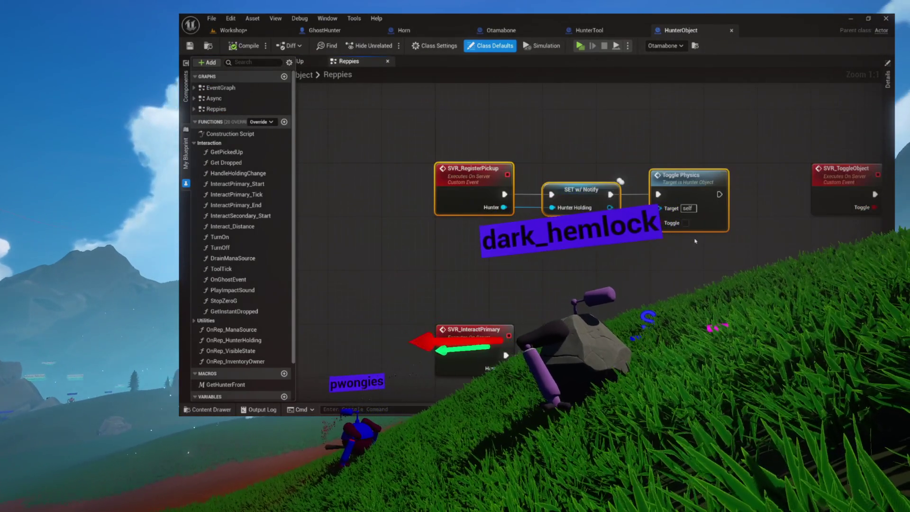
shift+click(473, 177)
shift+click(572, 163)
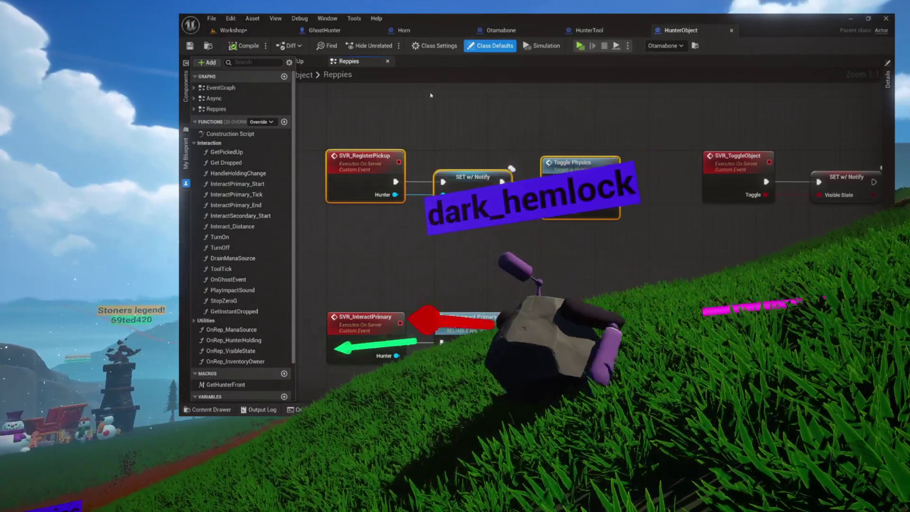
click(348, 32)
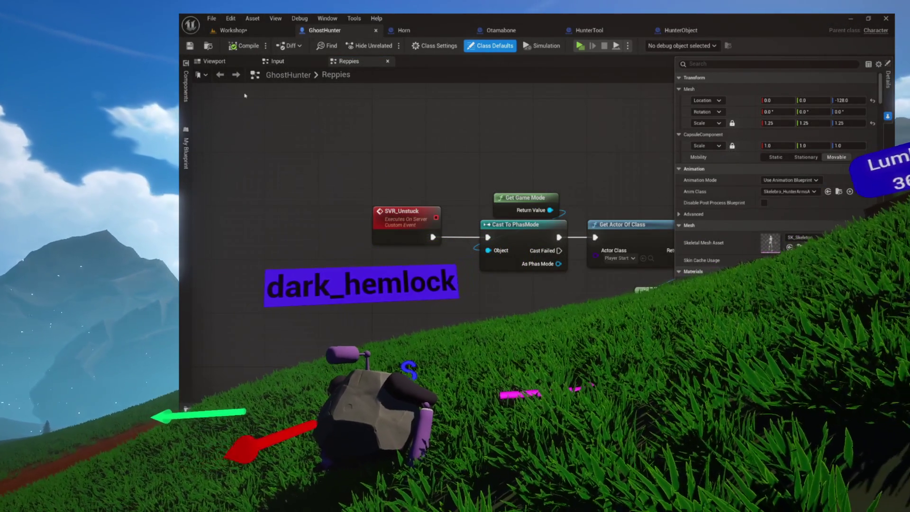
Step: Close GhostHunter's Reppies graph, expand the Utilities functions and open the Input_Pickup graph
click(186, 154)
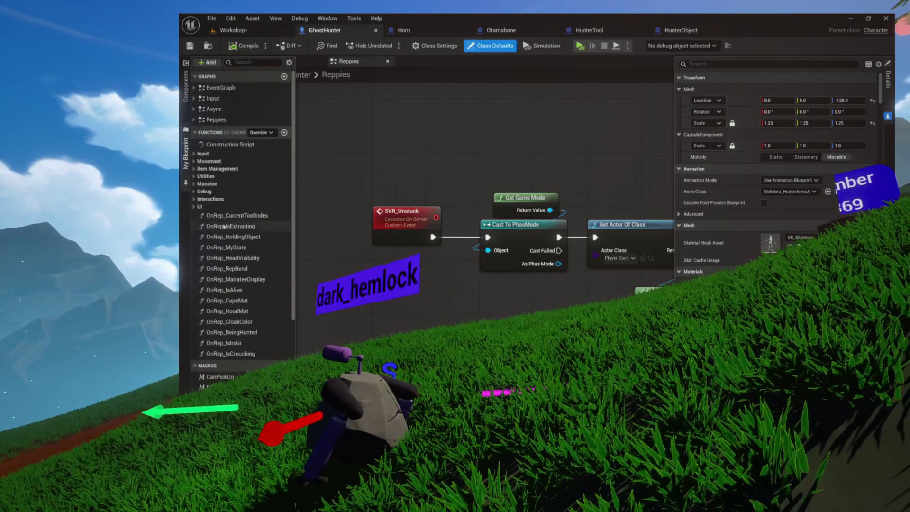
drag(366, 183, 350, 129)
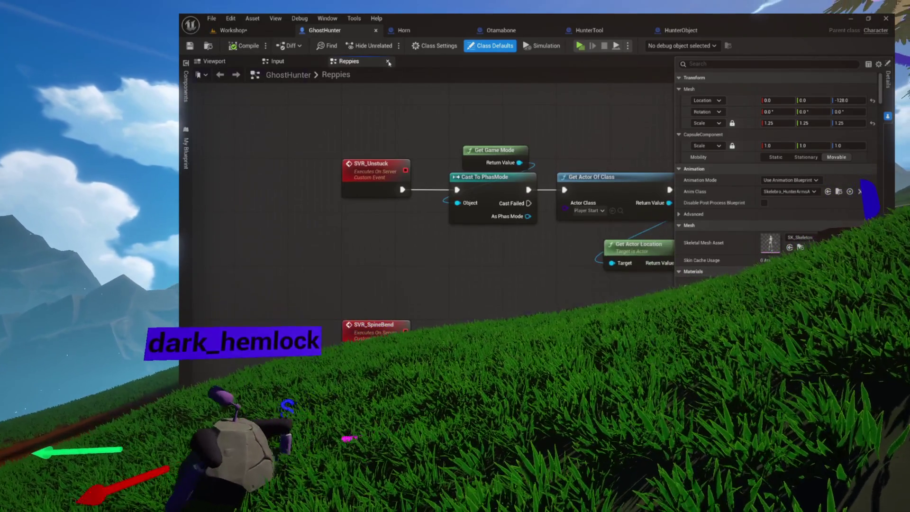
click(388, 62)
click(186, 155)
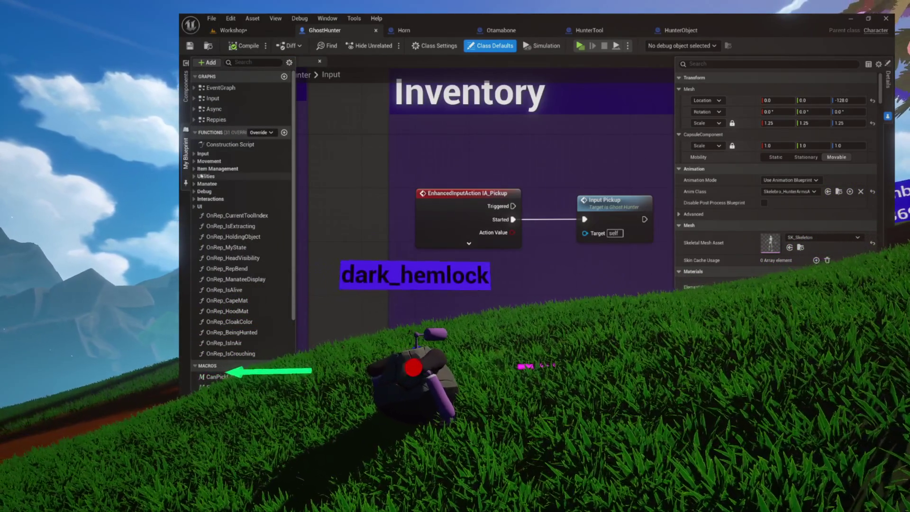
click(195, 178)
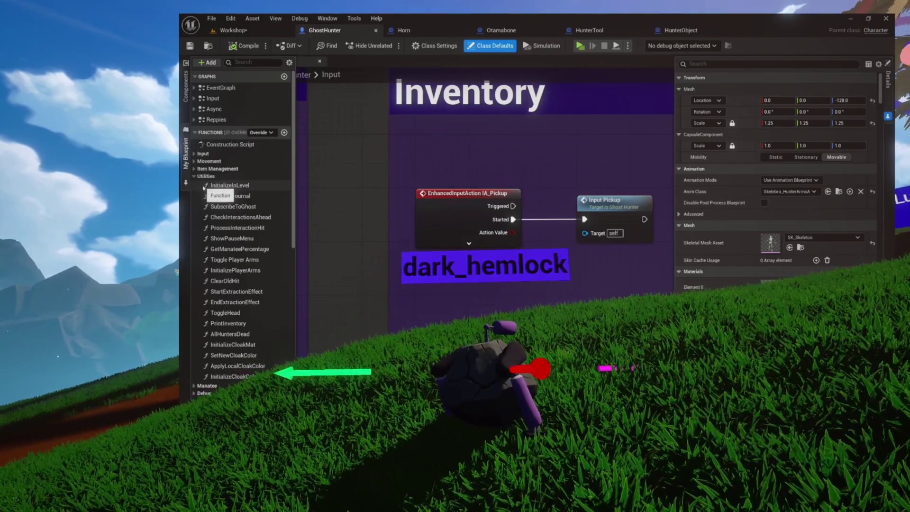
scroll(256, 237, down, 2)
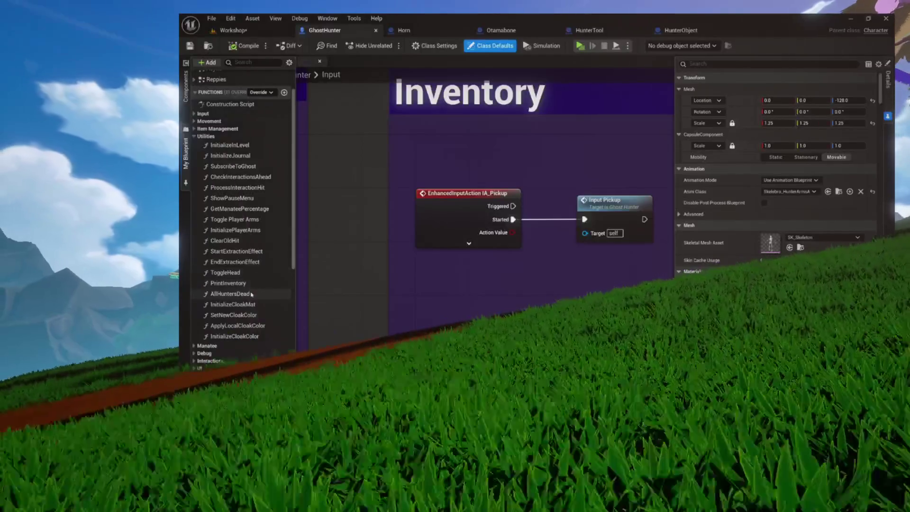
scroll(251, 317, down, 2)
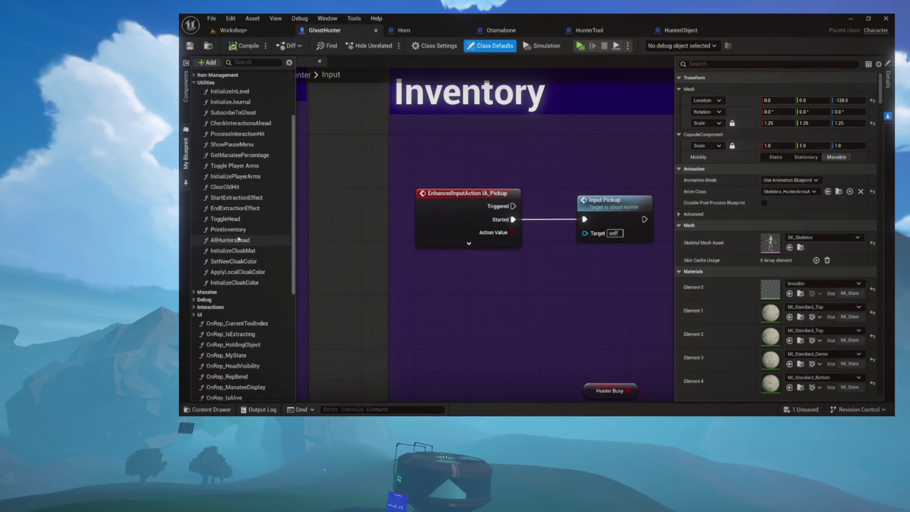
scroll(237, 199, up, 2)
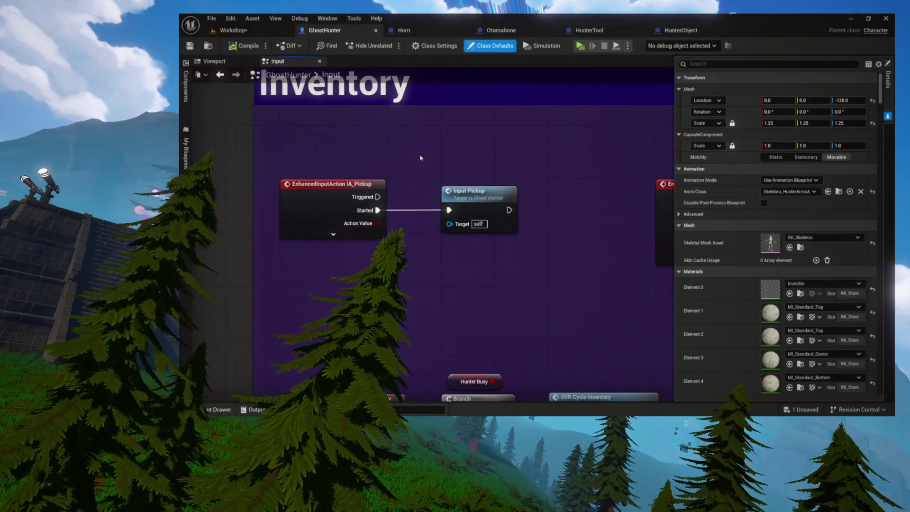
double_click(469, 191)
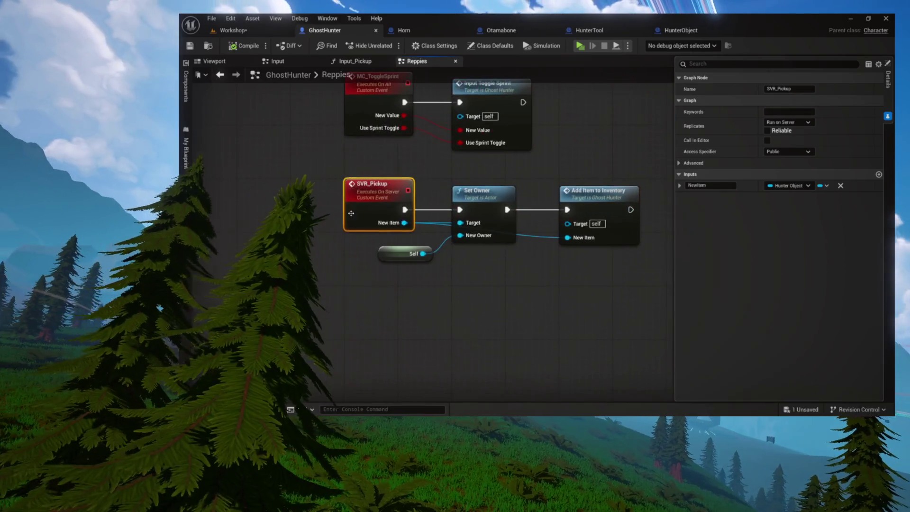
double_click(454, 210)
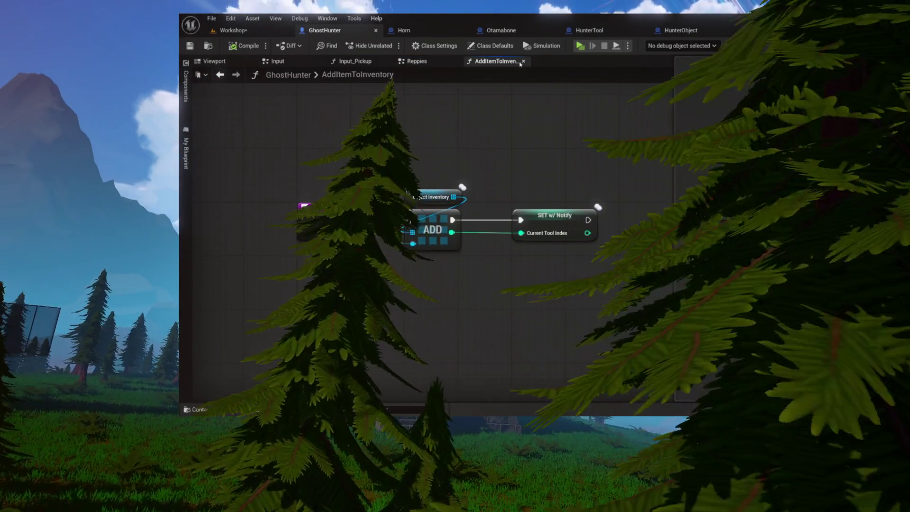
click(523, 61)
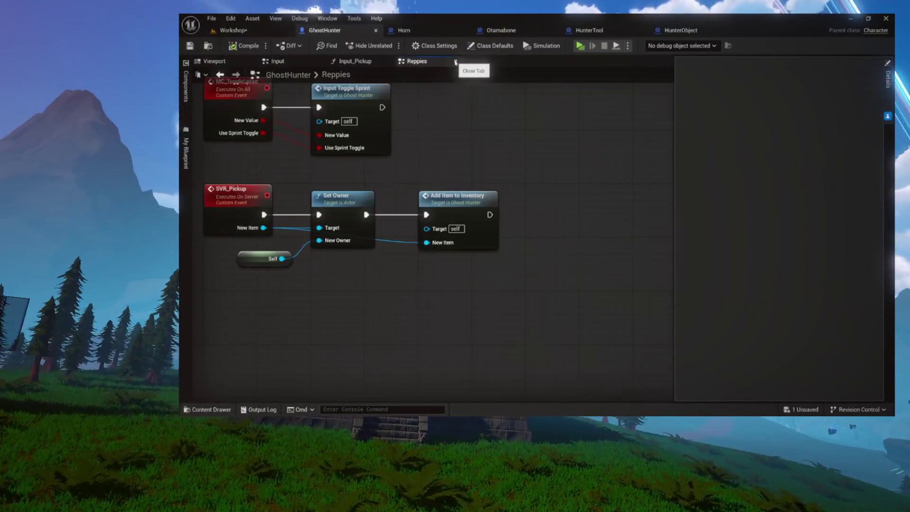
click(456, 61)
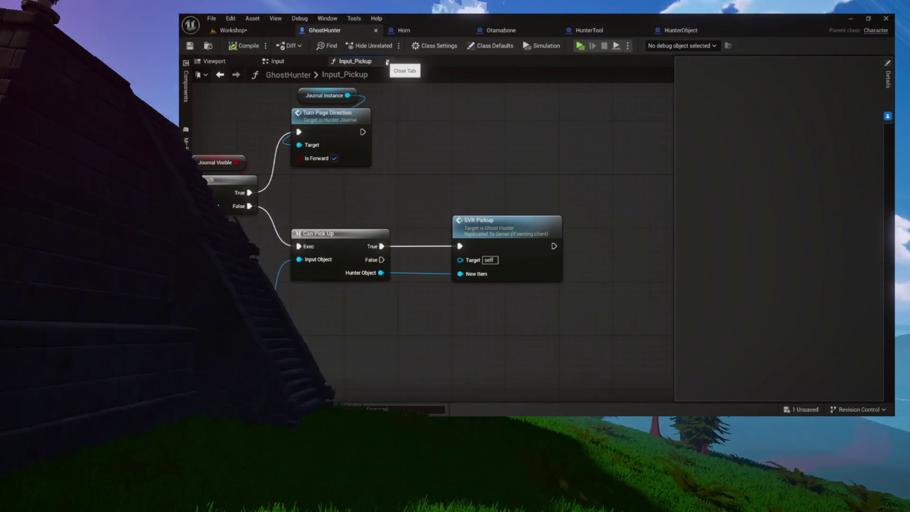
click(387, 63)
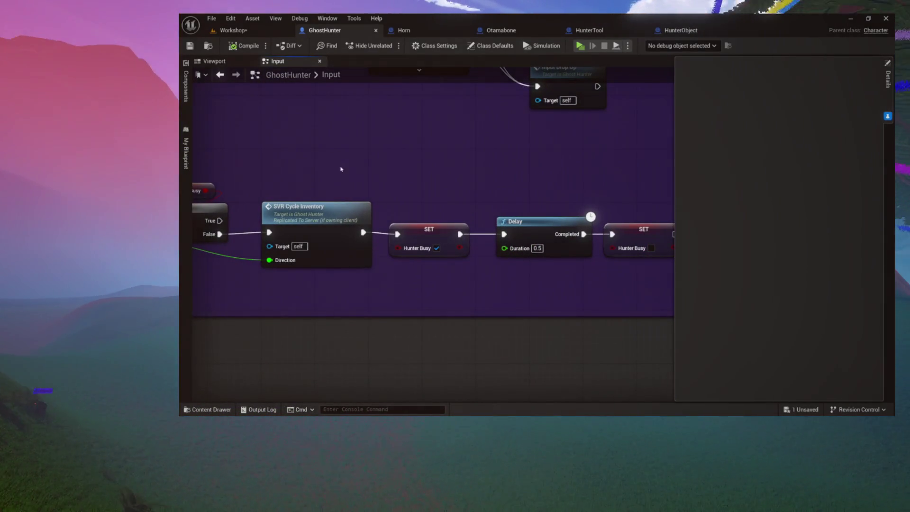
scroll(340, 170, down, 6)
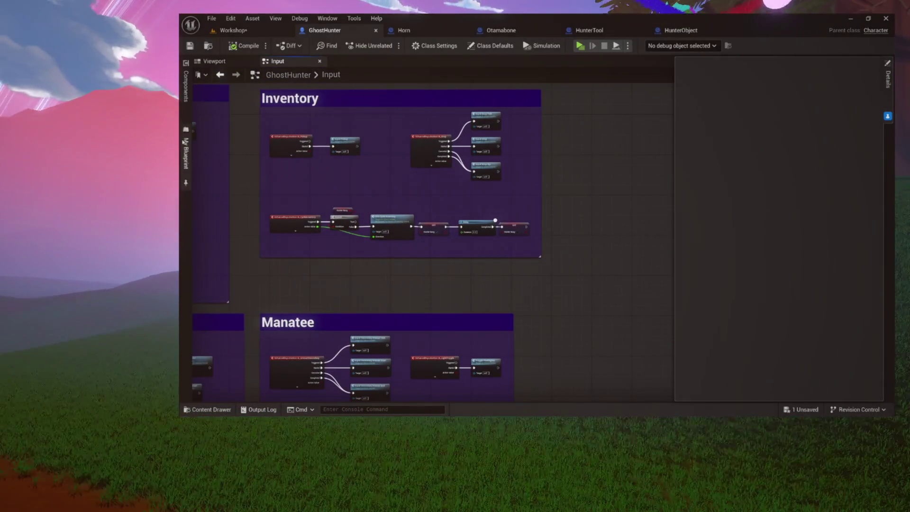
click(184, 161)
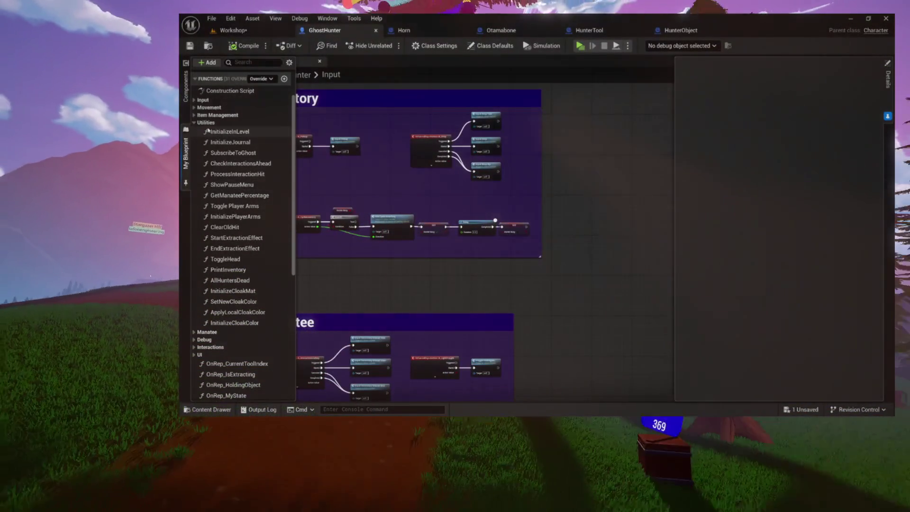
scroll(214, 101, up, 2)
double_click(214, 102)
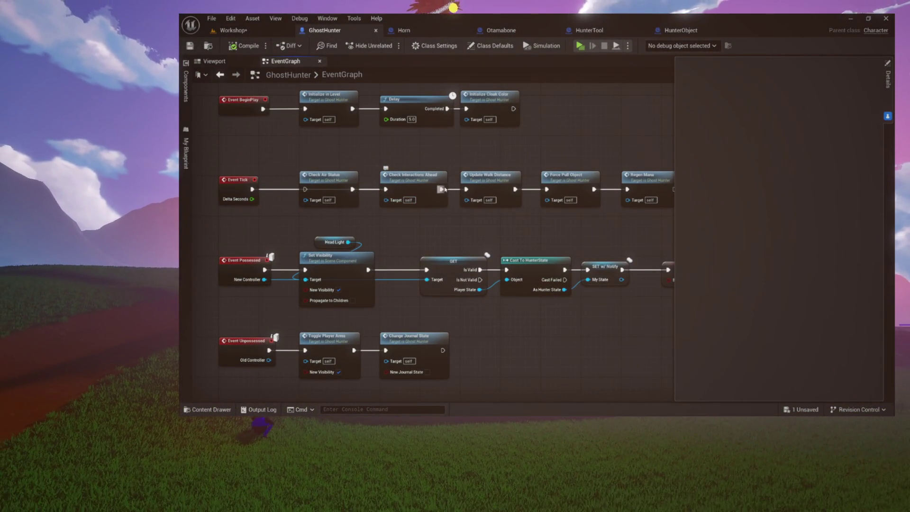
Step: Open GhostHunter's ForcePullObject function and pan along to its later nodes
drag(618, 143, 502, 142)
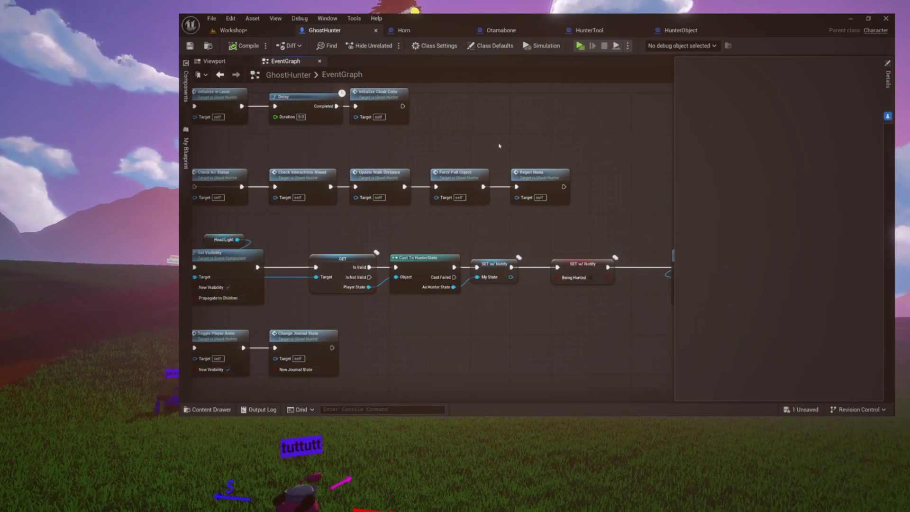
double_click(450, 179)
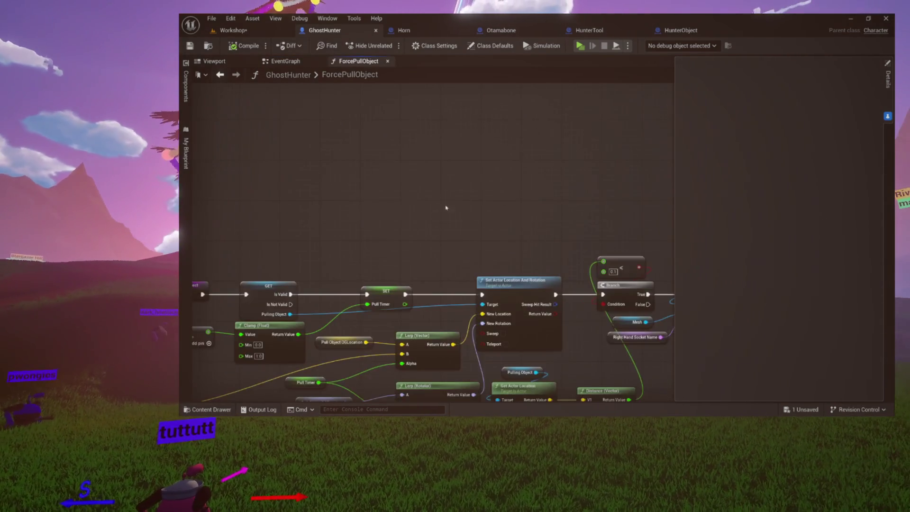
drag(565, 141, 417, 124)
drag(498, 123, 360, 124)
drag(445, 125, 396, 120)
click(395, 147)
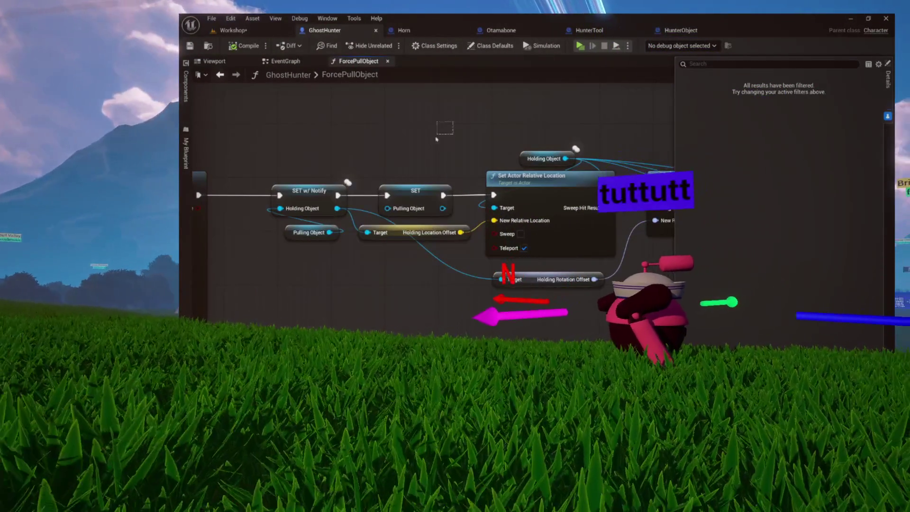
Step: Select the holding offset nodes feeding Set Actor Relative Location, then switch to the Horn blueprint
drag(456, 145, 585, 251)
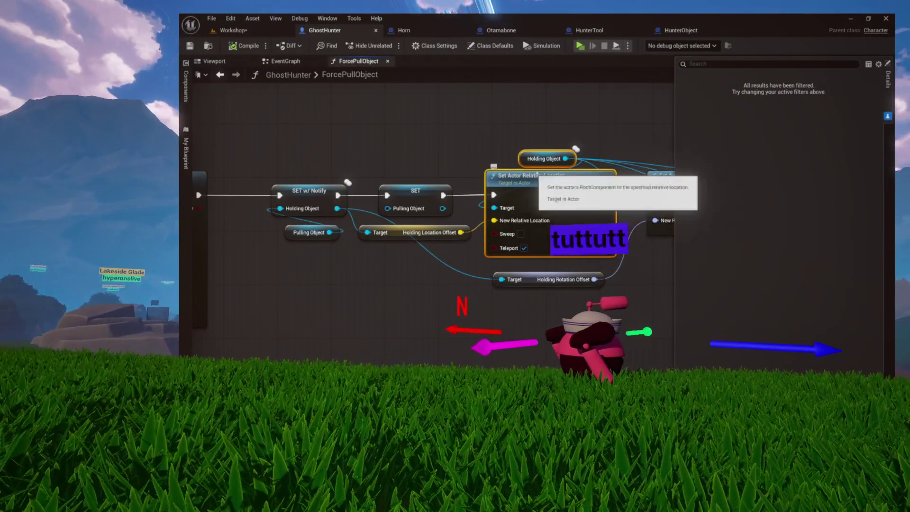
drag(378, 152, 543, 260)
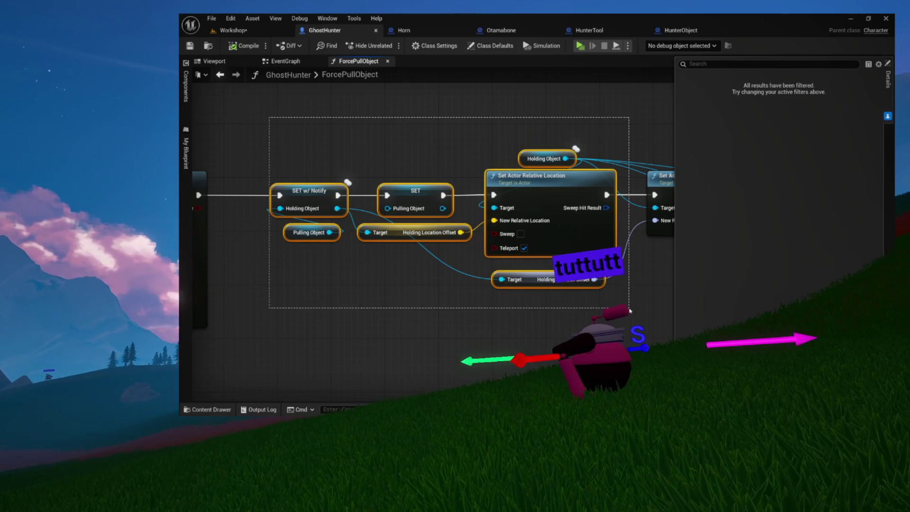
drag(304, 150, 548, 258)
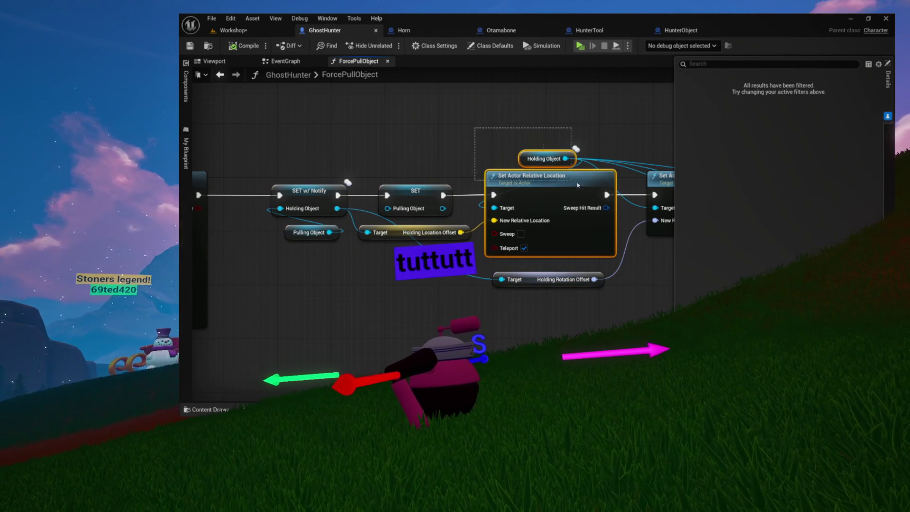
drag(477, 132, 427, 141)
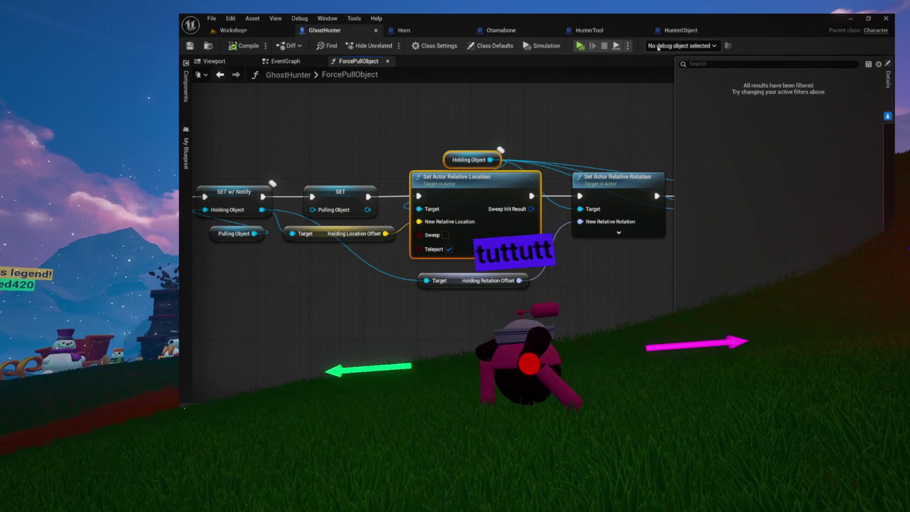
click(680, 31)
click(427, 31)
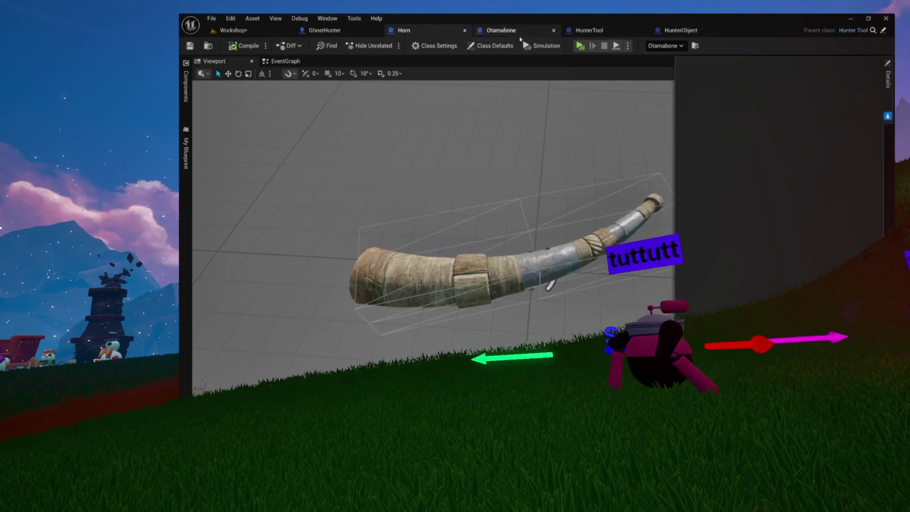
Step: Open Otamabone's LerpMouthOpening function and make room beside its Set Relative Rotation node
click(500, 30)
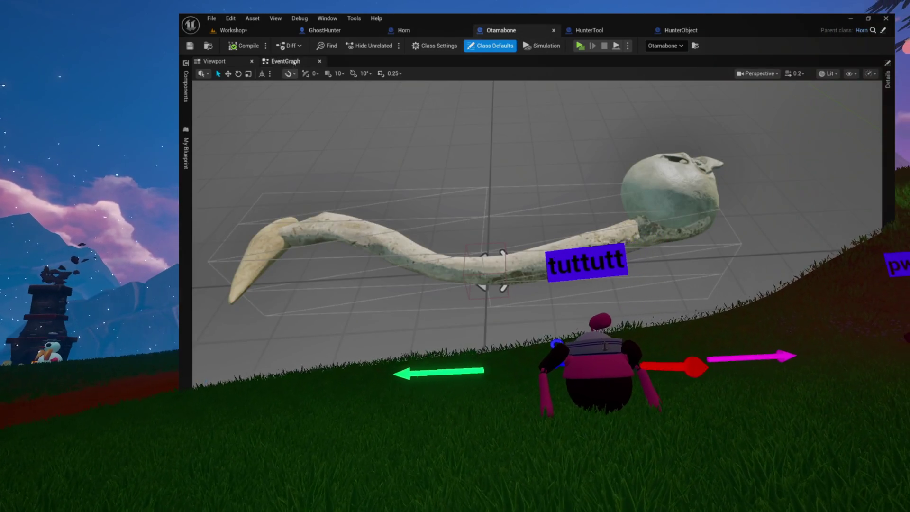
click(295, 62)
drag(353, 172, 624, 270)
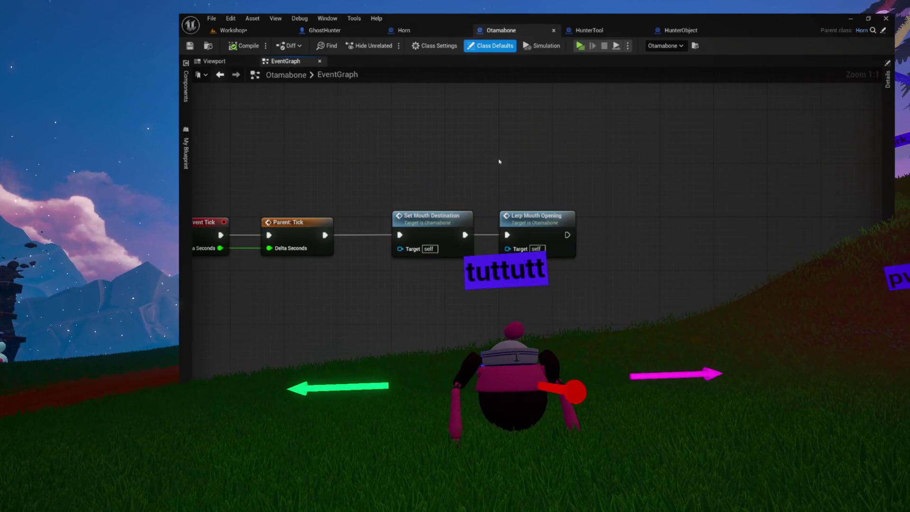
drag(461, 195, 522, 196)
double_click(608, 217)
drag(836, 221, 605, 245)
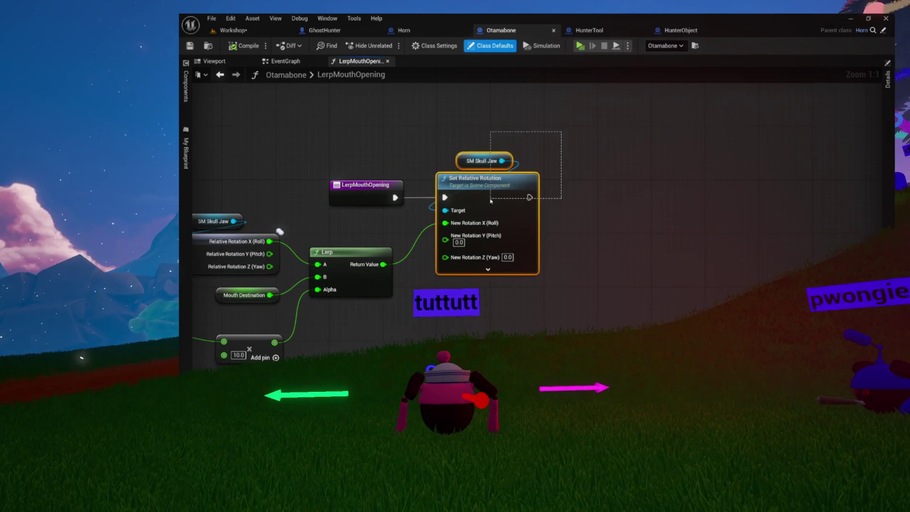
drag(593, 156, 529, 161)
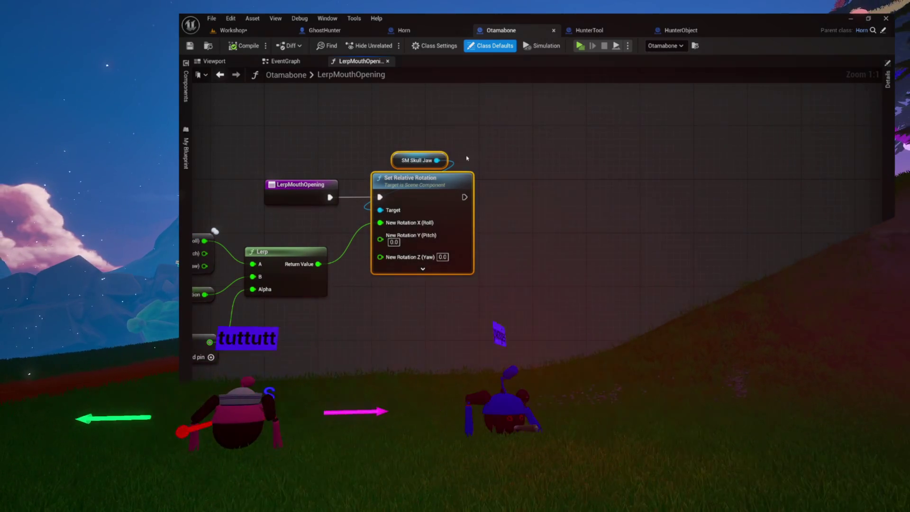
Step: Add a Set Actor Relative Location node chained after Set Relative Rotation, then return to GhostHunter
right_click(572, 158)
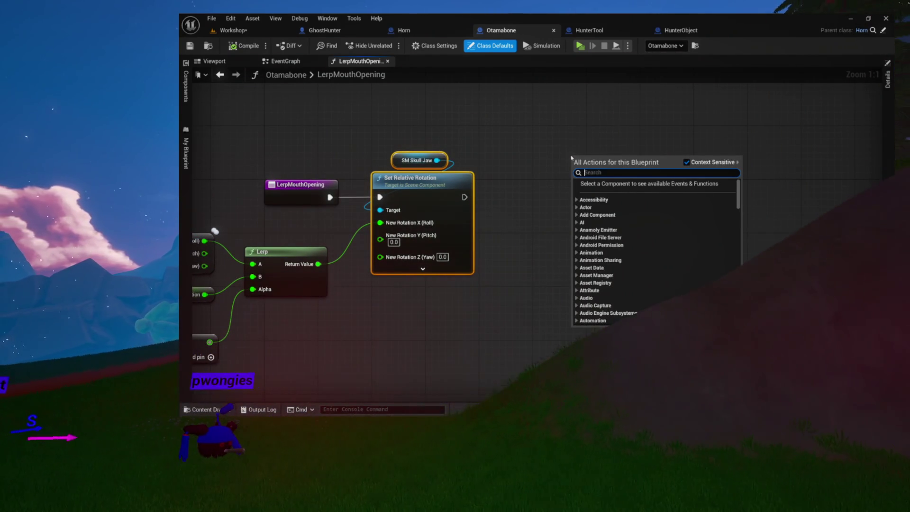
text(set relati)
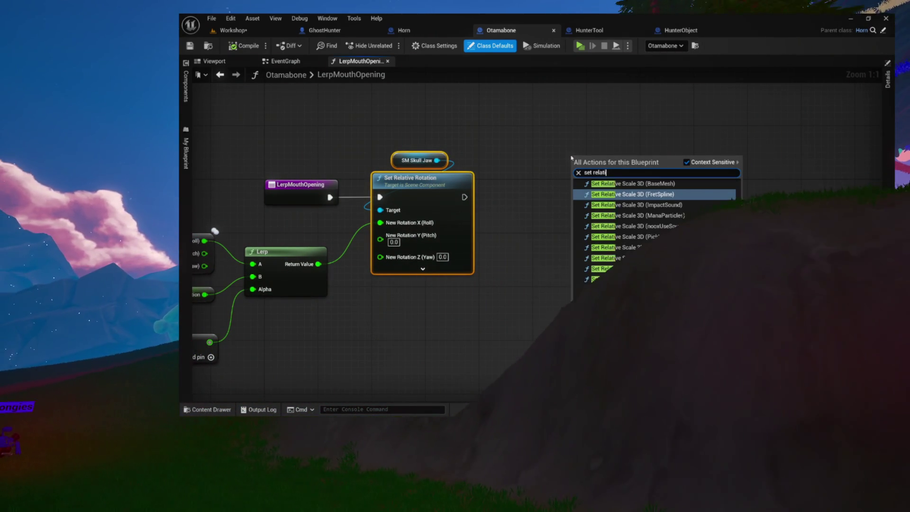
text(ve location)
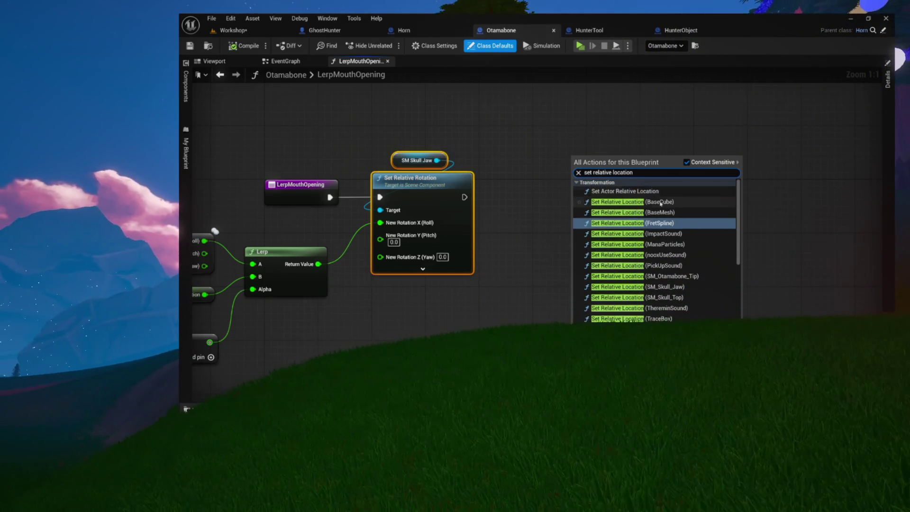
click(631, 191)
drag(623, 186, 629, 192)
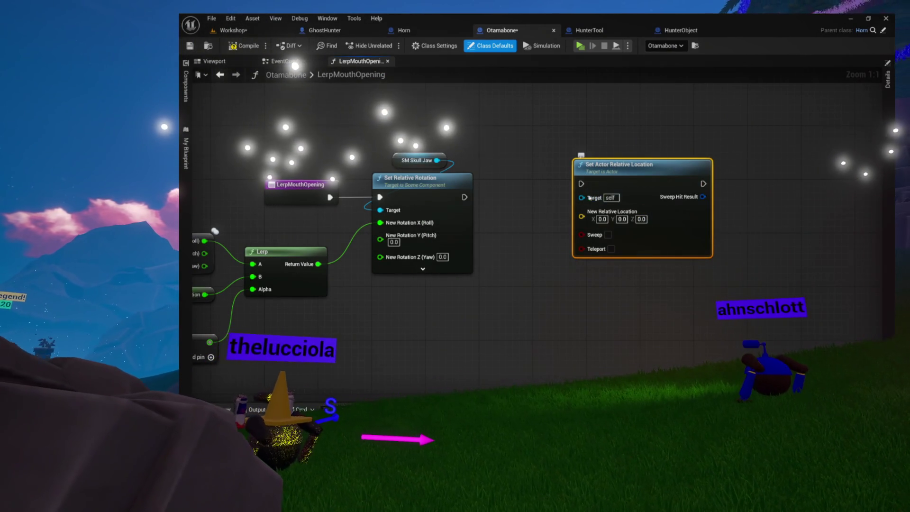
drag(465, 197, 673, 186)
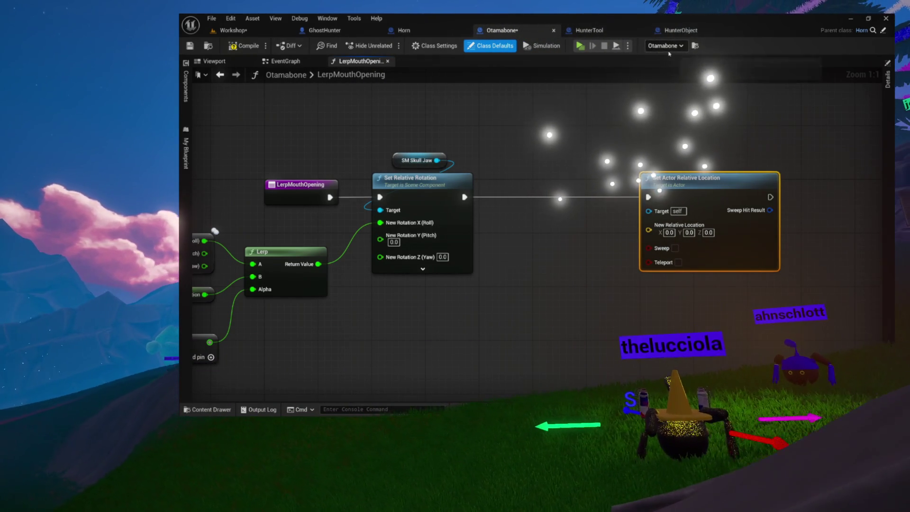
click(317, 30)
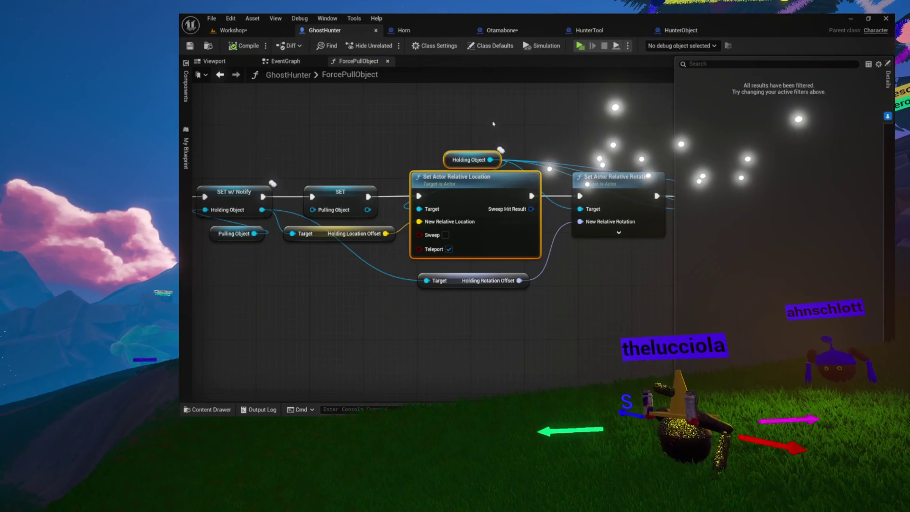
drag(438, 203, 500, 179)
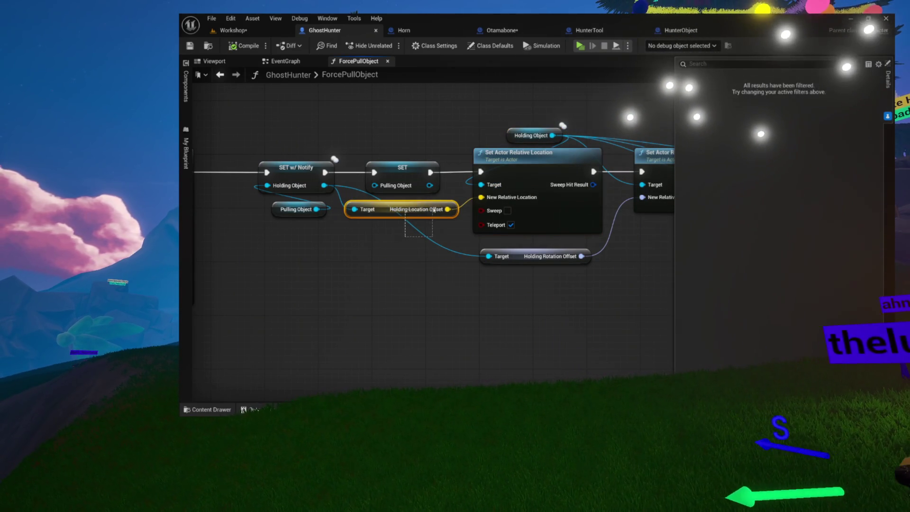
drag(431, 216, 429, 215)
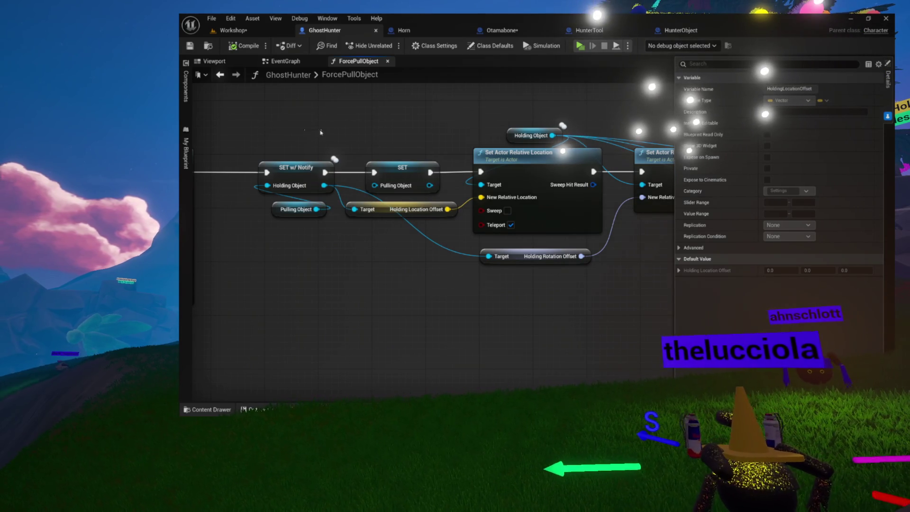
drag(281, 211, 281, 209)
click(287, 198)
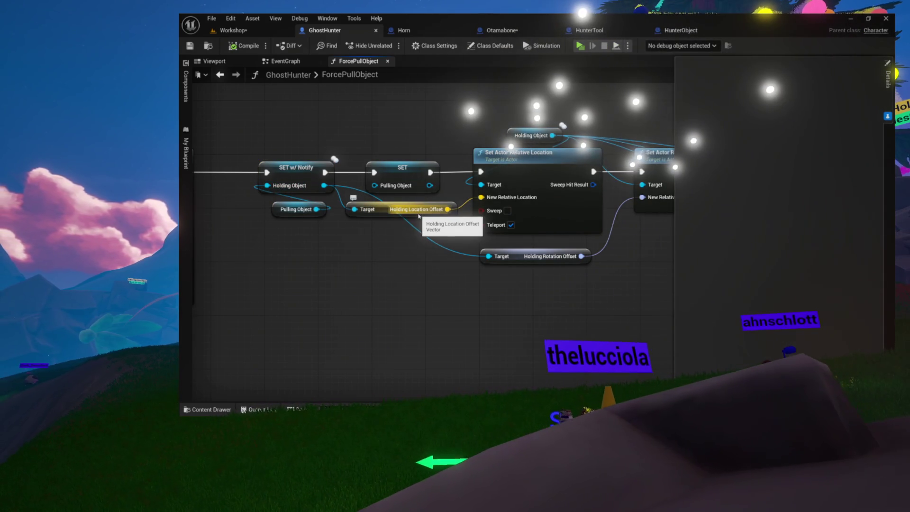
mouse_move(474, 148)
mouse_down()
mouse_move(476, 125)
mouse_move(403, 123)
mouse_up()
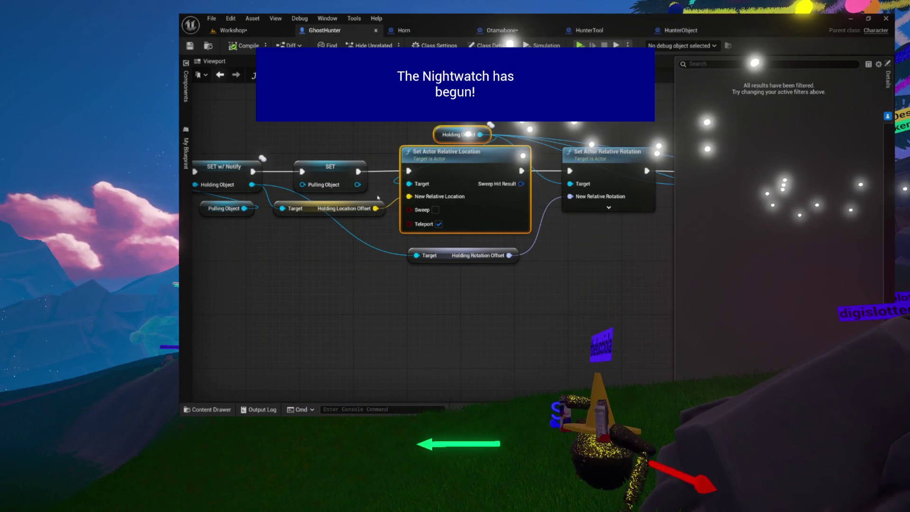
drag(237, 120, 448, 228)
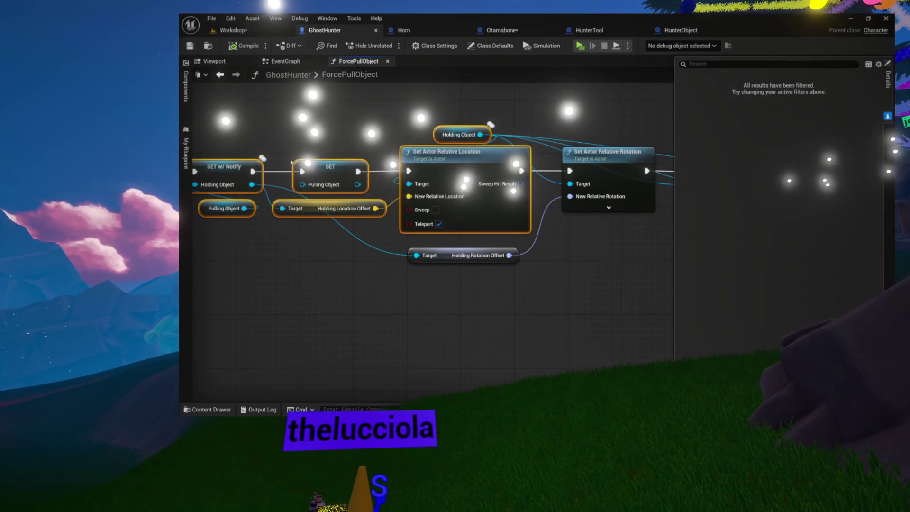
click(317, 155)
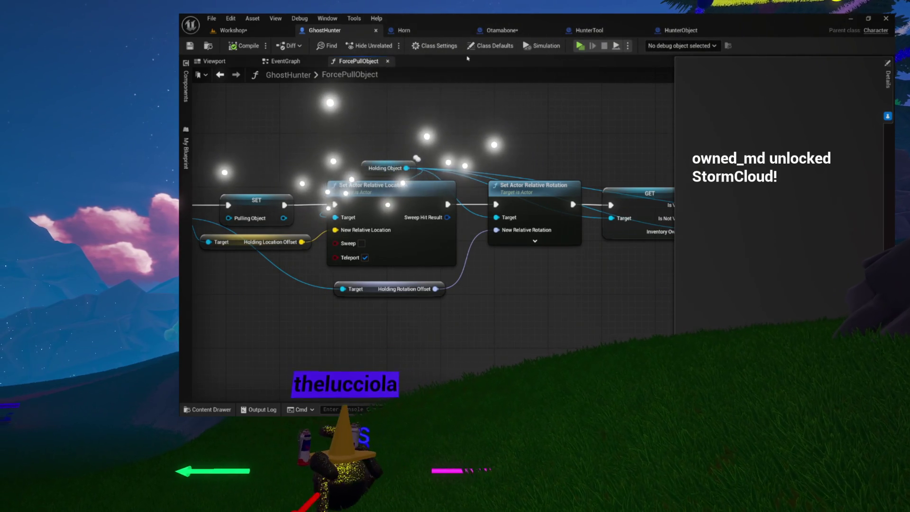
Step: Close the ForcePullObject graph plus the HunterObject and HunterTool blueprints, landing back on Otamabone
click(388, 62)
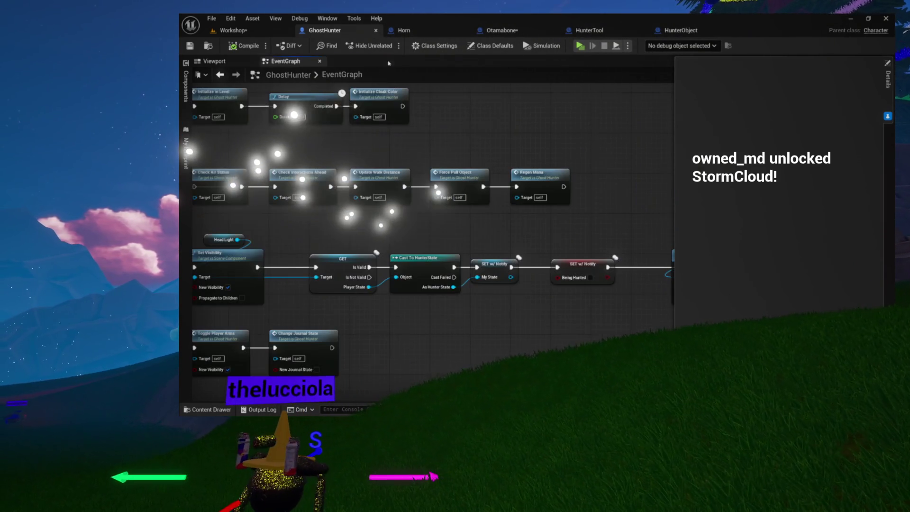
click(679, 30)
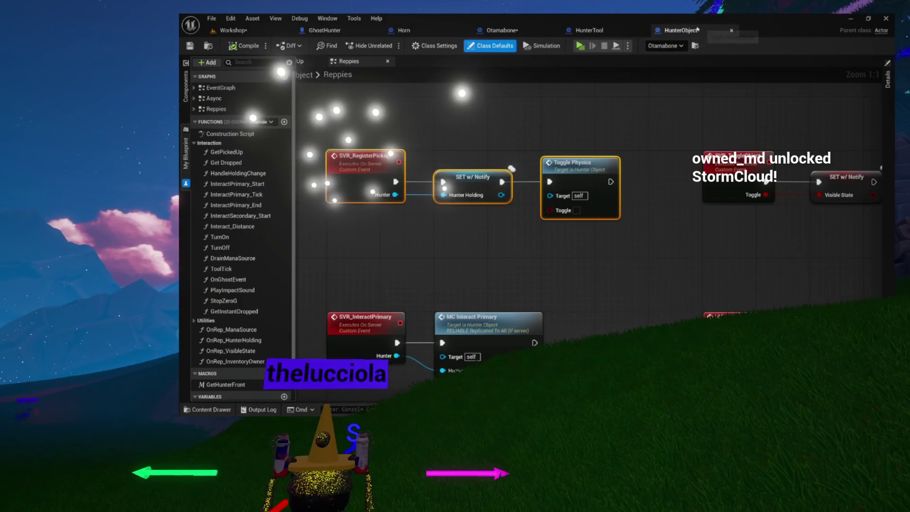
click(732, 30)
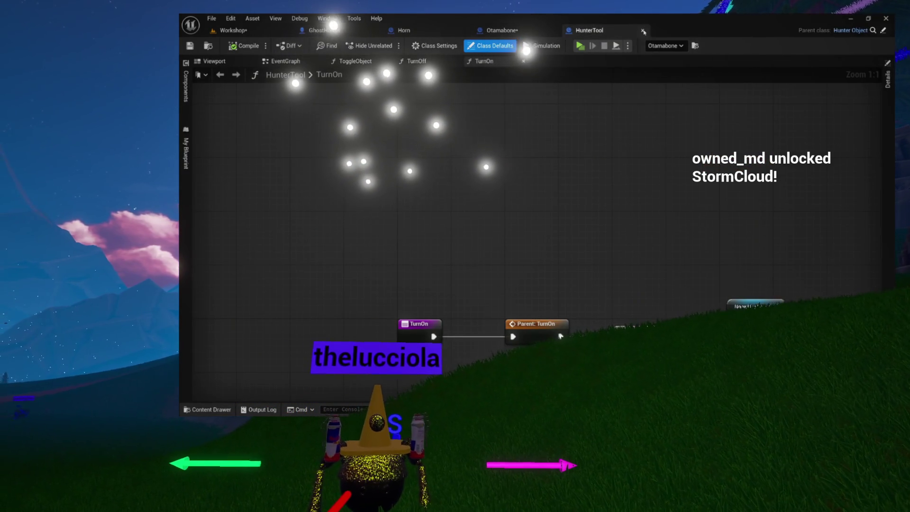
click(643, 31)
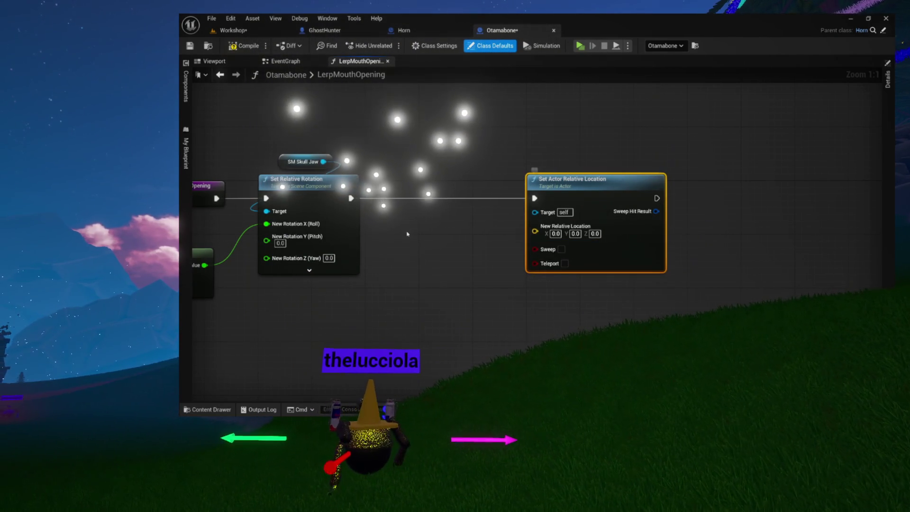
click(186, 90)
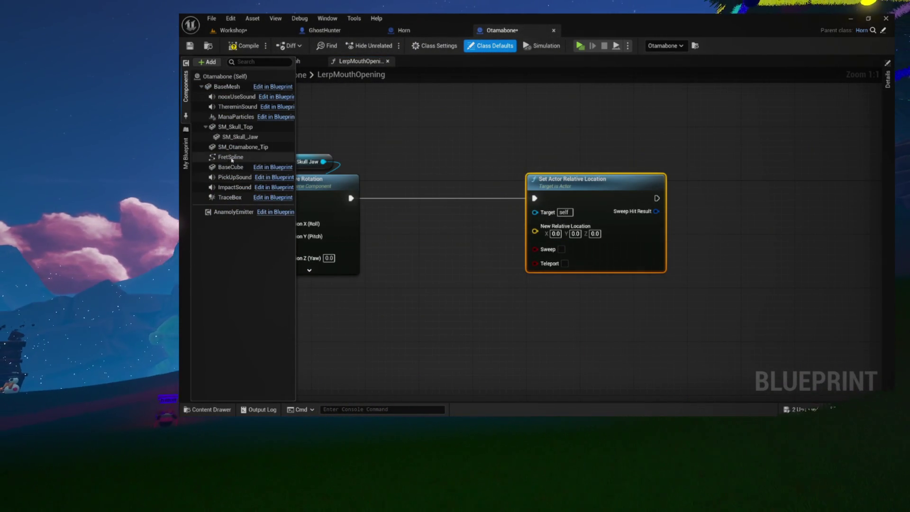
Step: Place a Fret Spline reference node in LerpMouthOpening and bring up the 3D viewport
drag(418, 289, 419, 289)
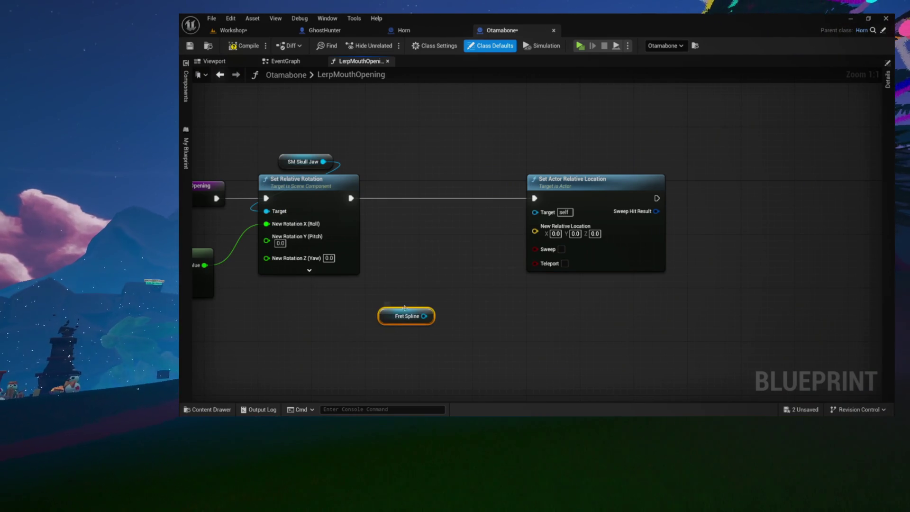
click(213, 62)
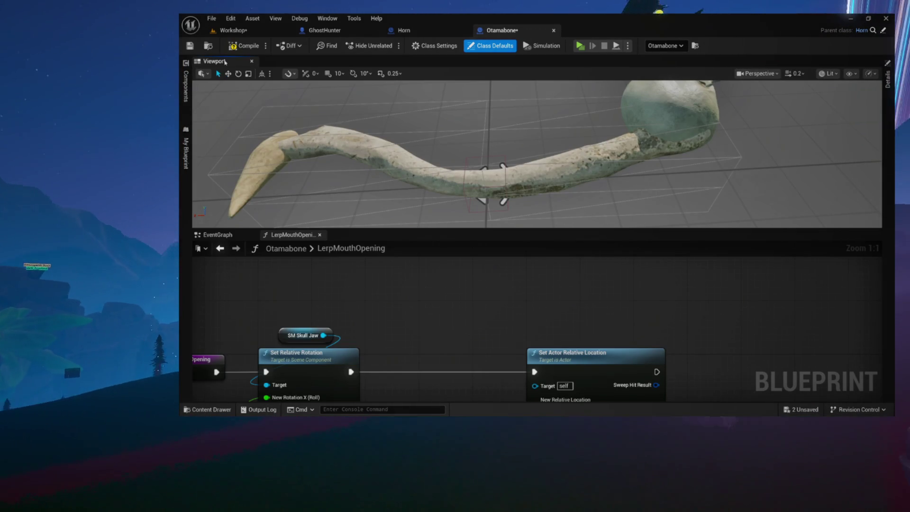
Step: Dock the 3D viewport back as its own tab beside the graph tabs, then reopen LerpMouthOpening
drag(213, 62, 235, 151)
mouse_move(251, 110)
mouse_down()
mouse_move(285, 95)
mouse_move(297, 159)
mouse_move(469, 215)
mouse_move(468, 229)
mouse_move(256, 66)
mouse_move(238, 67)
mouse_up()
mouse_move(372, 122)
mouse_down()
mouse_move(493, 148)
mouse_move(474, 142)
mouse_move(512, 166)
mouse_move(512, 142)
mouse_move(384, 228)
mouse_up()
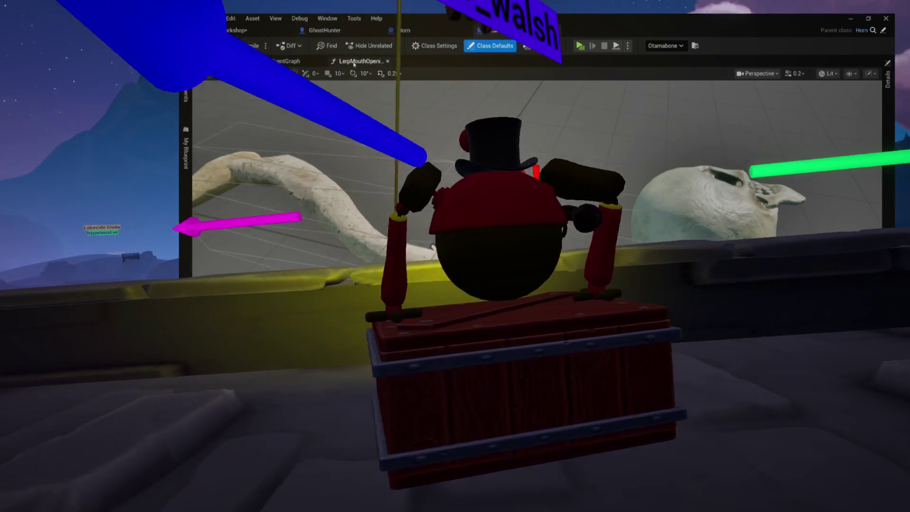
click(360, 61)
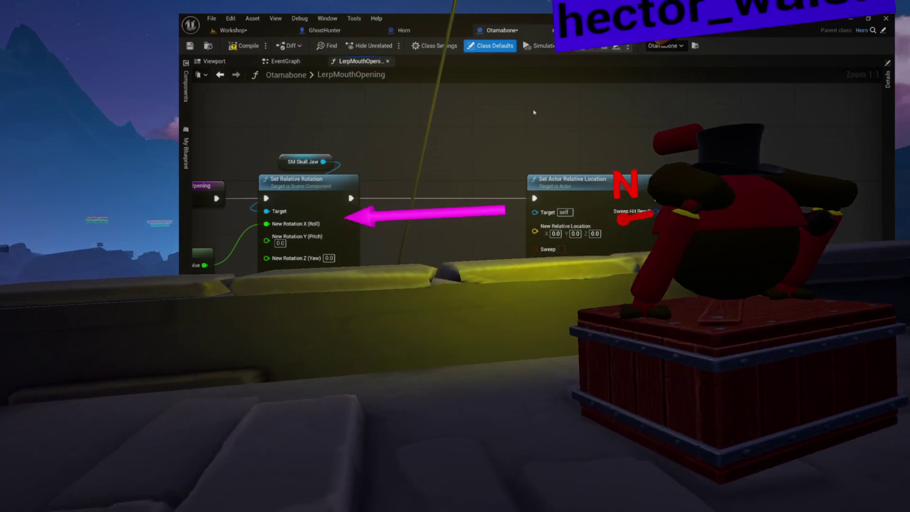
Step: Look over LerpMouthOpening's Fret Spline and Set Actor Relative Location nodes, then return to EventGraph
mouse_move(225, 246)
mouse_down()
mouse_move(280, 222)
mouse_move(299, 203)
mouse_move(290, 188)
mouse_up()
mouse_move(440, 244)
mouse_down()
mouse_move(451, 246)
mouse_move(431, 220)
mouse_move(455, 215)
mouse_up()
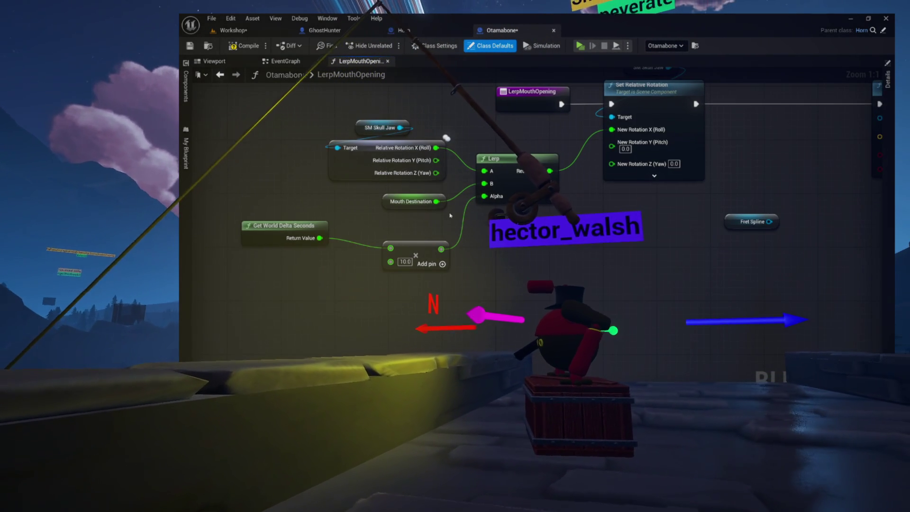
mouse_move(557, 209)
mouse_down()
mouse_move(429, 240)
mouse_move(525, 211)
mouse_up()
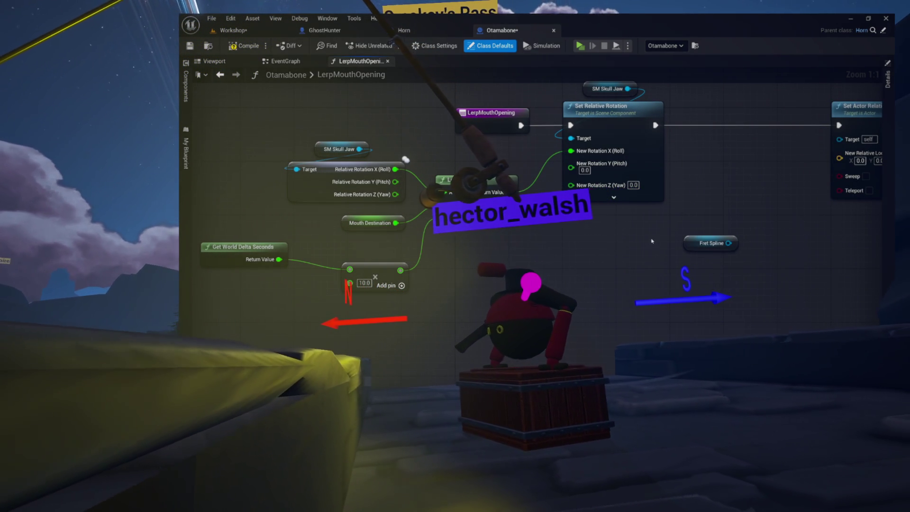
click(700, 243)
drag(748, 224, 642, 251)
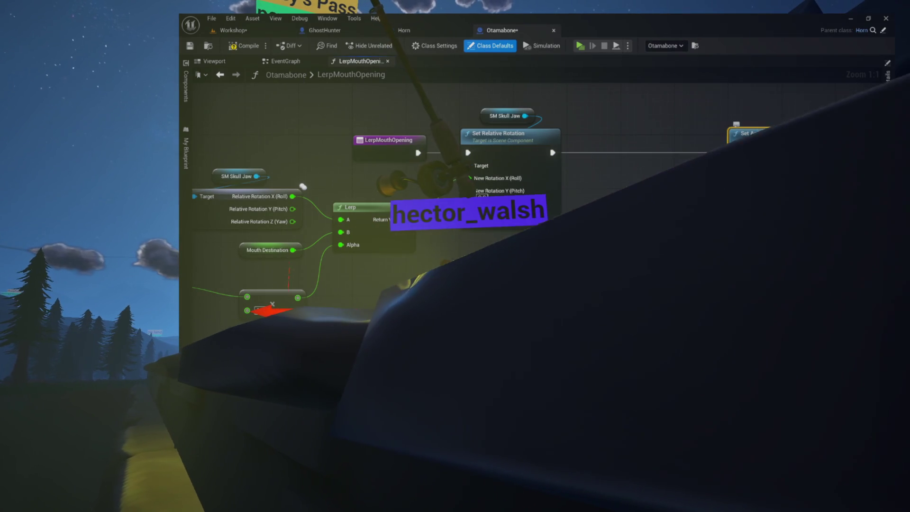
click(284, 61)
Step: In SetMouthDestination, paste Set Actor Relative Location beside the SET Mouth Destination node
double_click(493, 220)
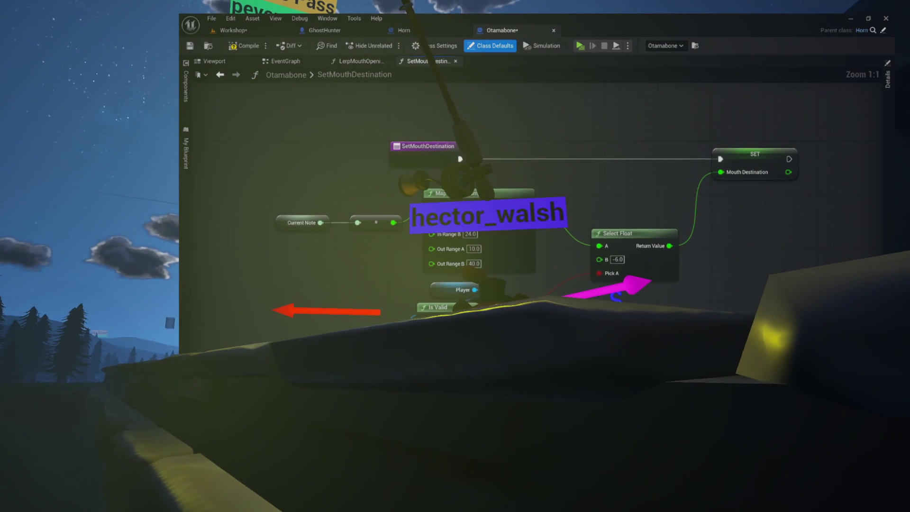
drag(289, 108, 595, 270)
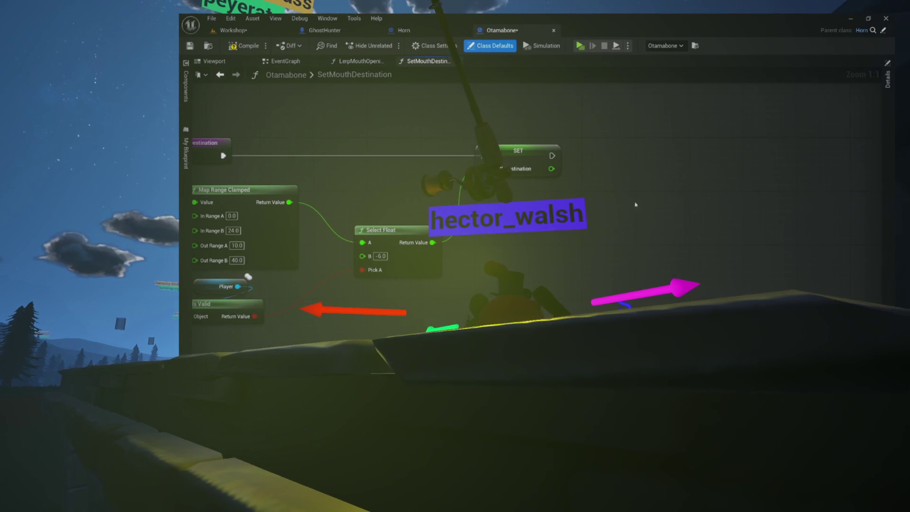
key(ctrl+v)
drag(678, 203, 664, 137)
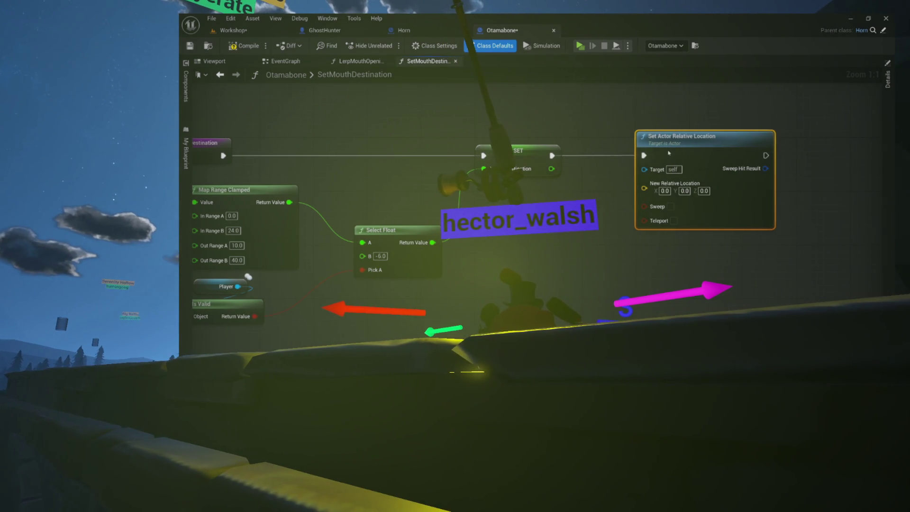
mouse_move(592, 138)
mouse_down()
mouse_move(658, 198)
mouse_move(689, 189)
mouse_move(711, 224)
mouse_move(567, 199)
mouse_move(631, 180)
mouse_move(641, 129)
mouse_up()
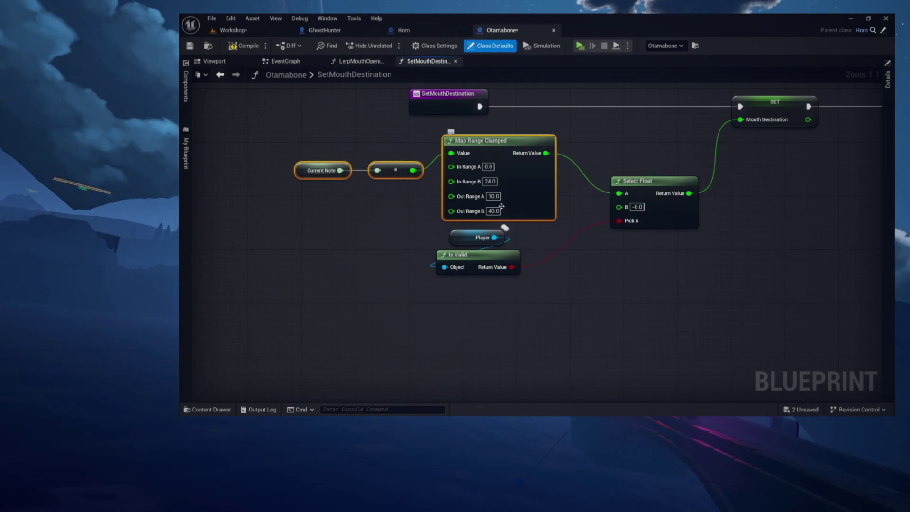
mouse_move(610, 144)
mouse_down()
mouse_move(469, 141)
mouse_move(490, 152)
mouse_move(534, 152)
mouse_up()
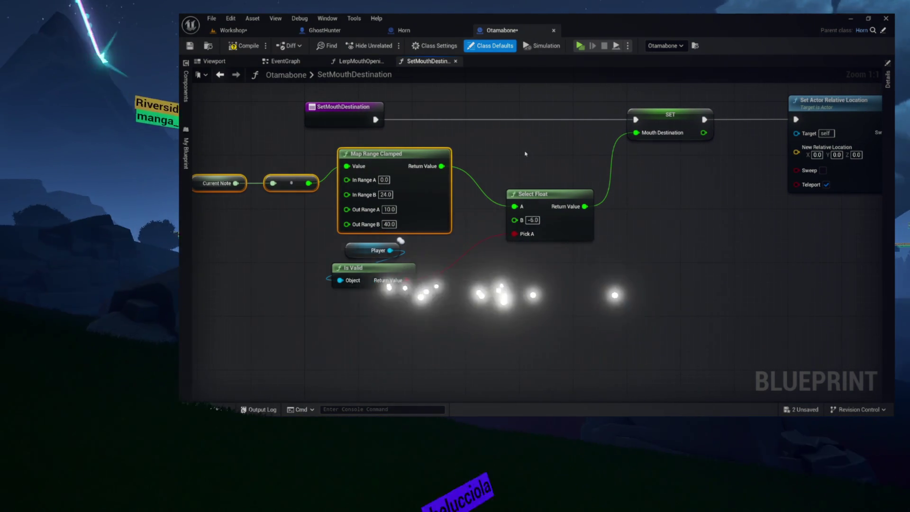
Step: Add a Fret Spline reference with a Get Location at Distance Along Spline node below it
click(187, 90)
mouse_move(231, 157)
mouse_down()
mouse_move(398, 247)
mouse_move(533, 298)
mouse_move(621, 271)
mouse_up()
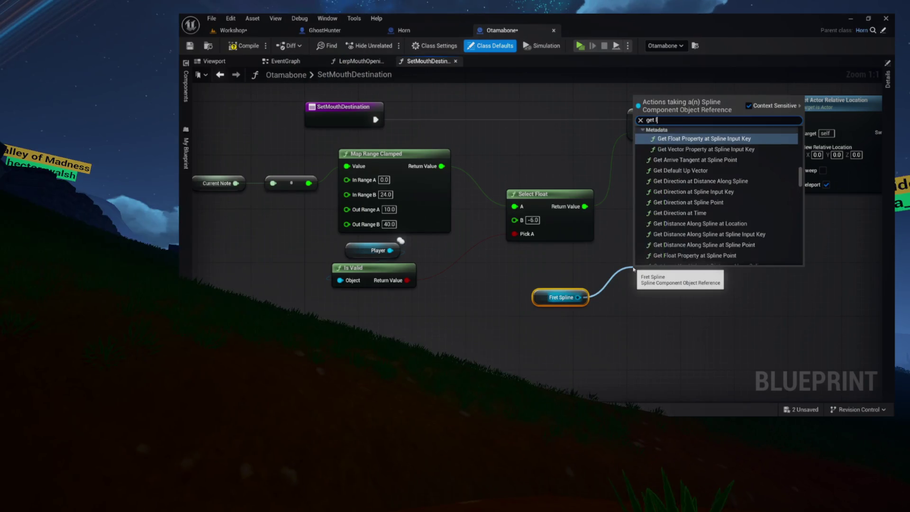
text(location)
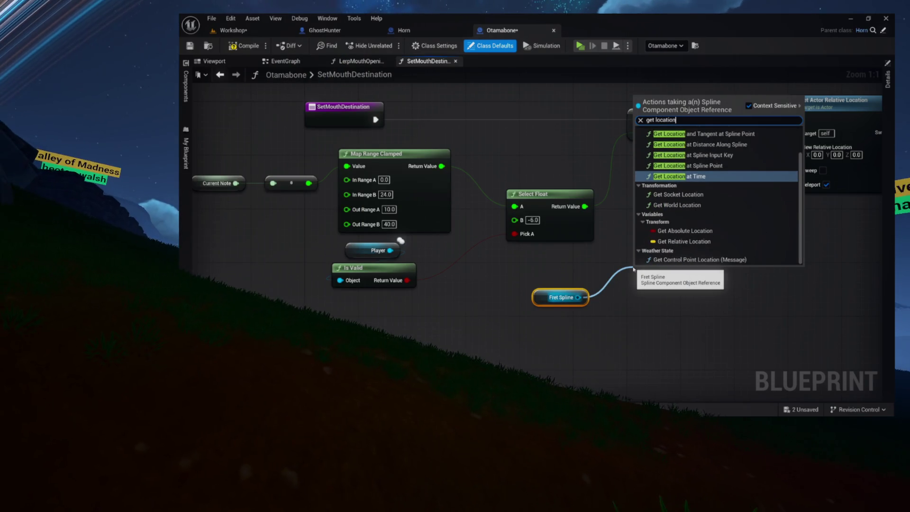
text( at distance)
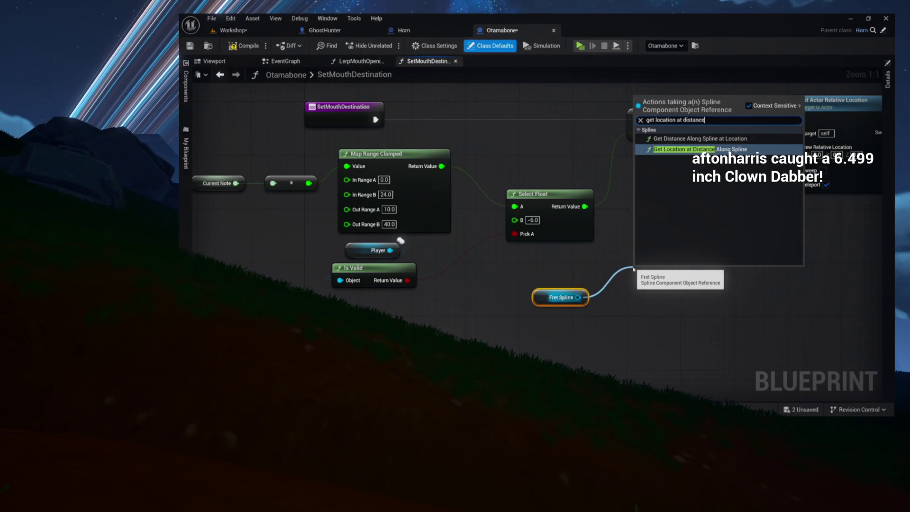
key(Down)
key(Return)
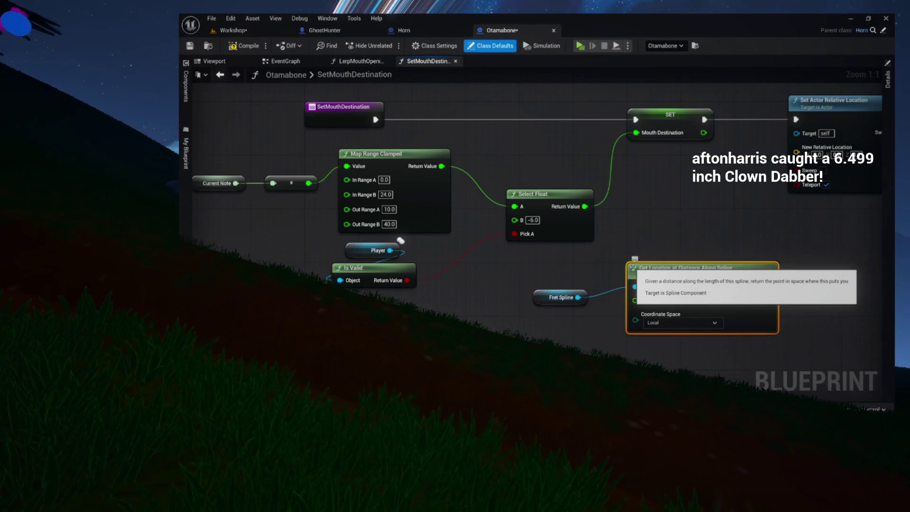
drag(685, 276, 558, 325)
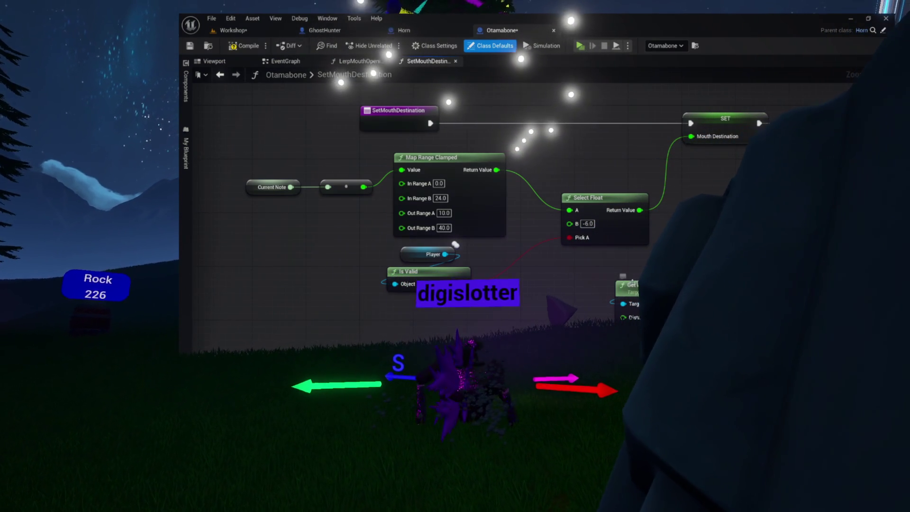
drag(700, 267, 487, 193)
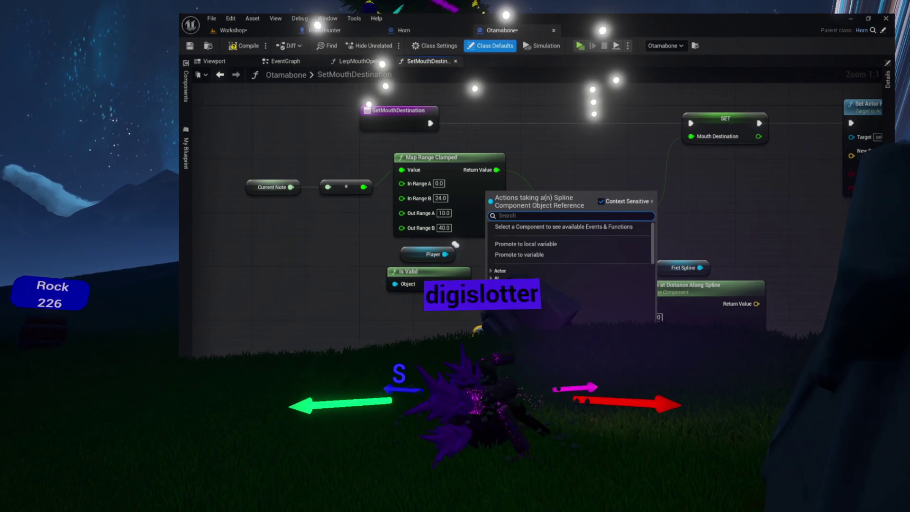
Step: Add a Get Spline Length node off the Fret Spline reference
text(get spli)
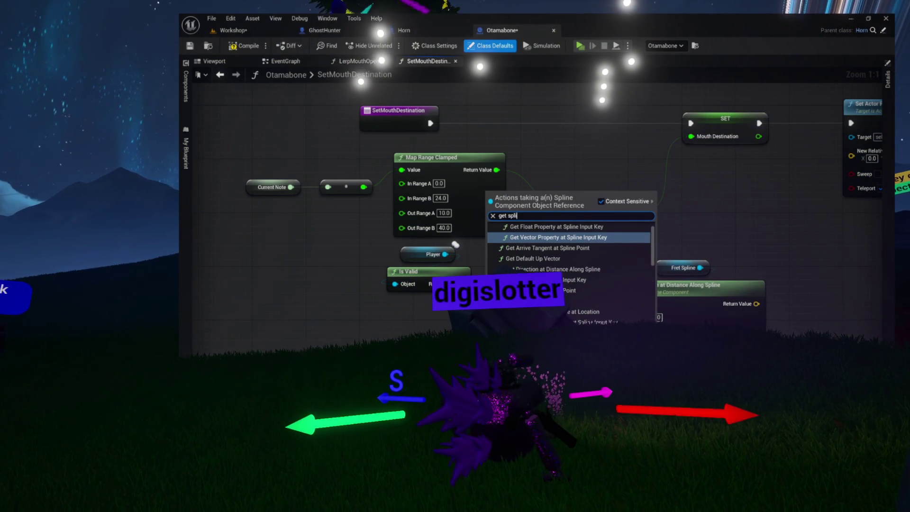
text(ocation)
key(Return)
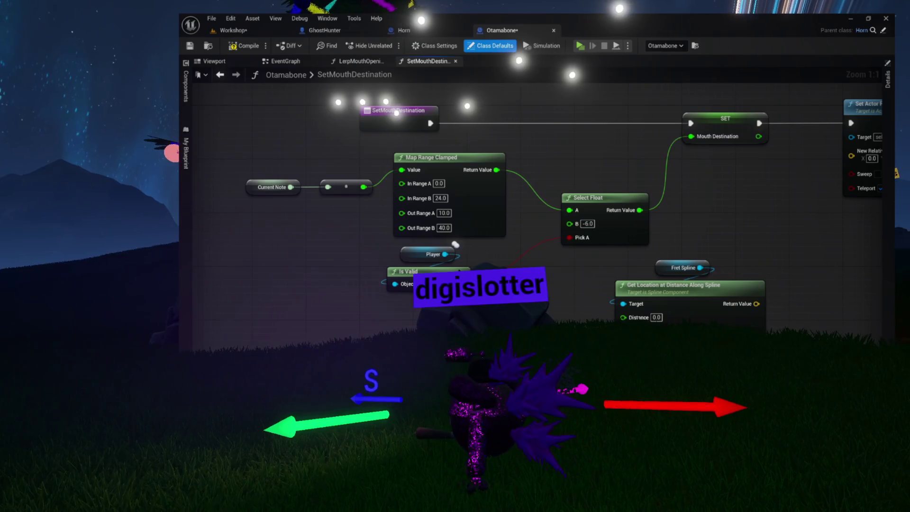
drag(455, 244, 488, 187)
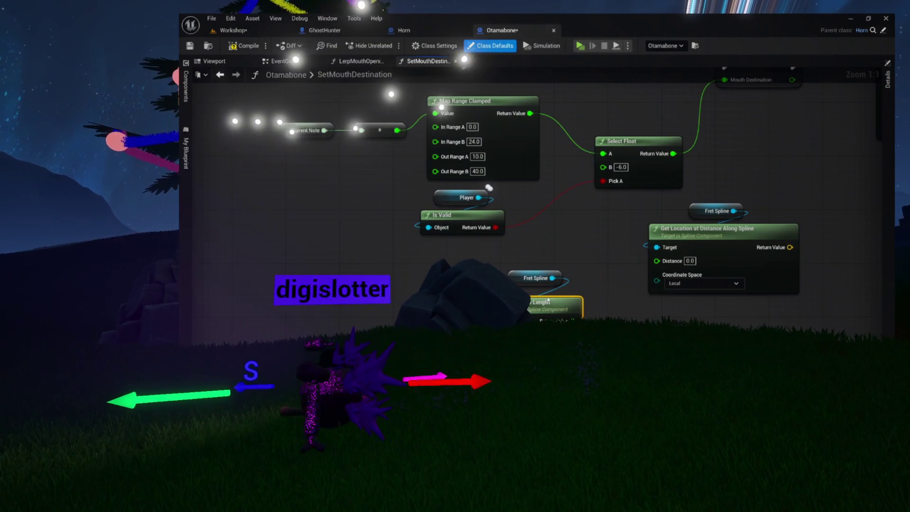
key(Delete)
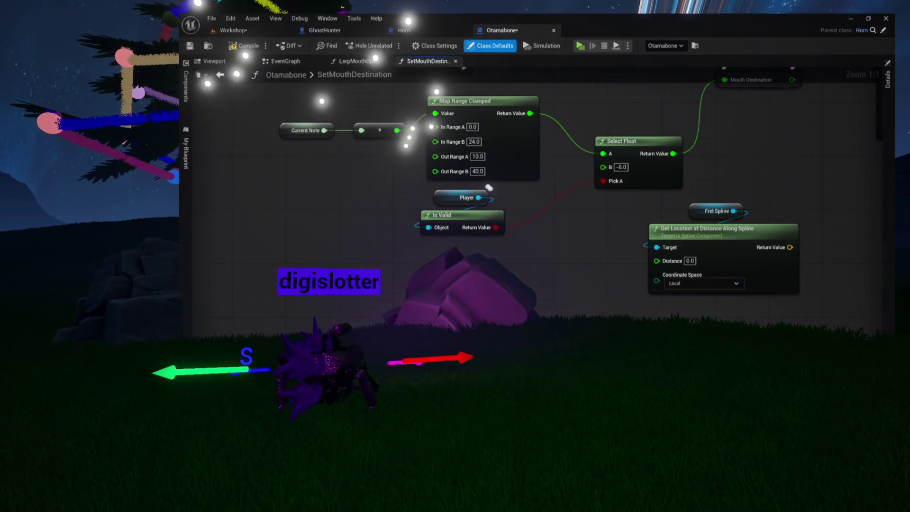
Step: Add a Map Range Clamped feeding Distance and wire Spline Length into its Out Range B
drag(559, 262, 554, 240)
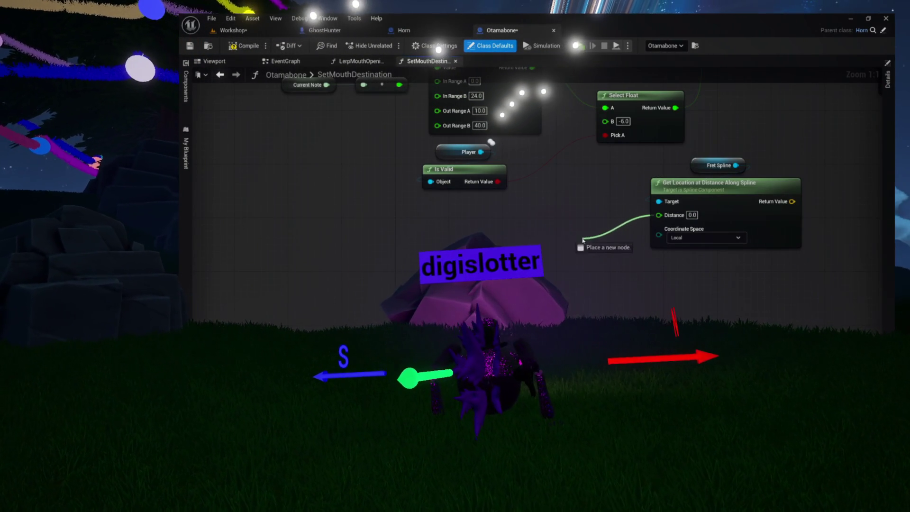
drag(575, 238, 590, 236)
text(map range)
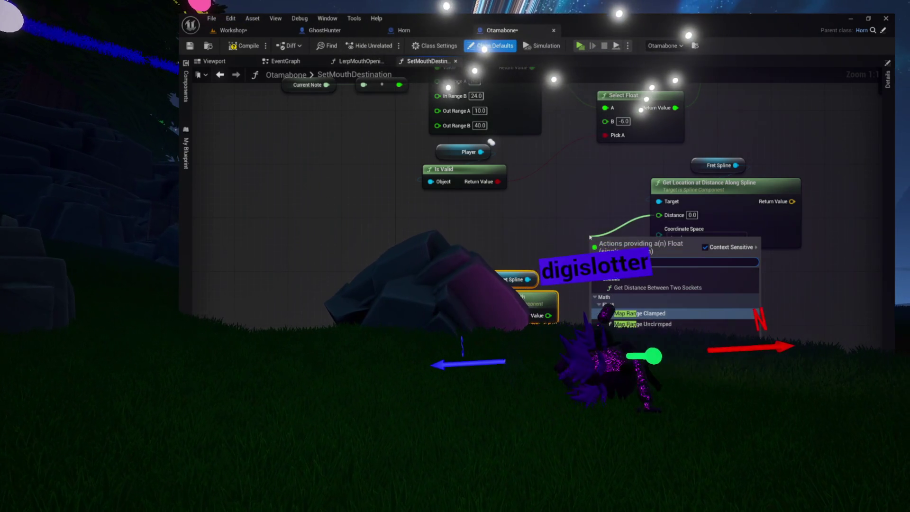
key(Return)
drag(563, 284, 620, 327)
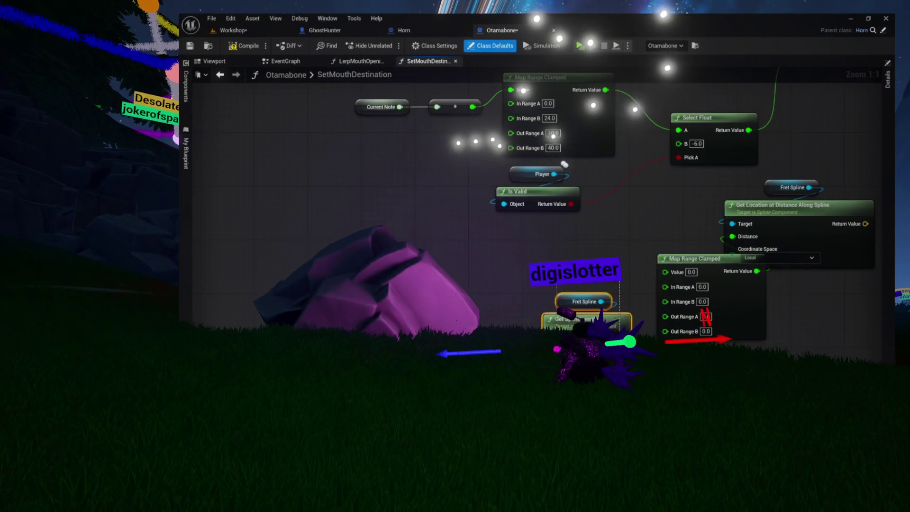
drag(583, 301, 503, 302)
drag(697, 259, 641, 239)
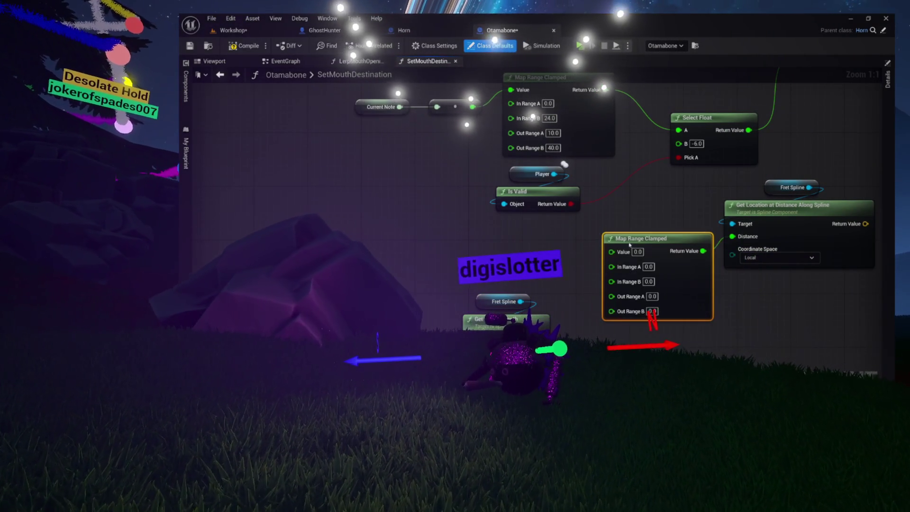
mouse_move(611, 311)
mouse_down()
mouse_move(579, 336)
mouse_move(541, 338)
mouse_up()
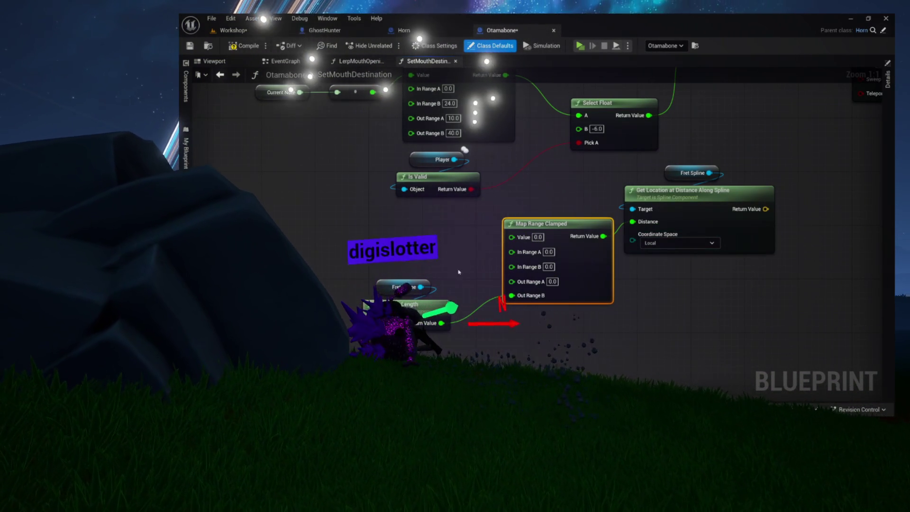
Step: Wire the multiplied Current Note output into the spline Map Range Clamped's Value pin
mouse_move(439, 264)
mouse_down()
mouse_move(437, 288)
mouse_move(398, 288)
mouse_move(398, 317)
mouse_up()
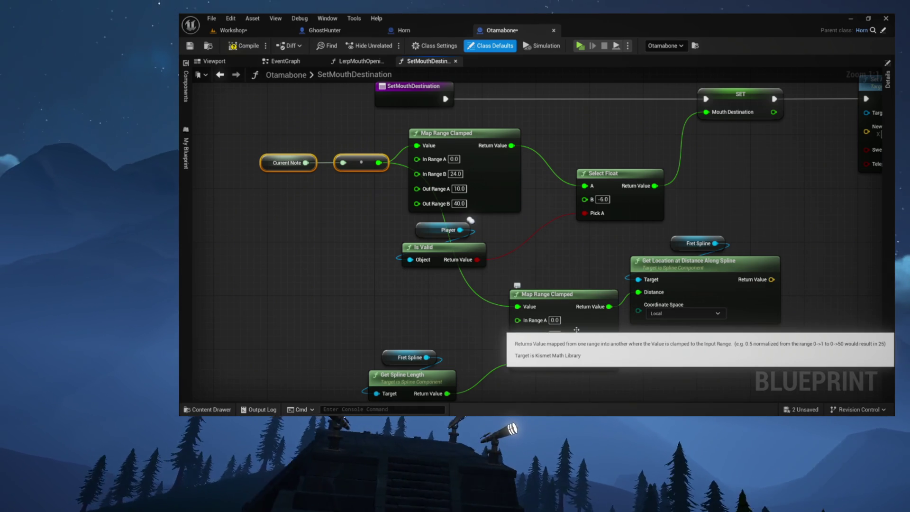
Step: Connect Get Spline Length's Return Value to the lower Map Range Clamped's Out Range A
mouse_move(452, 323)
mouse_down()
mouse_move(471, 256)
mouse_move(454, 285)
mouse_up()
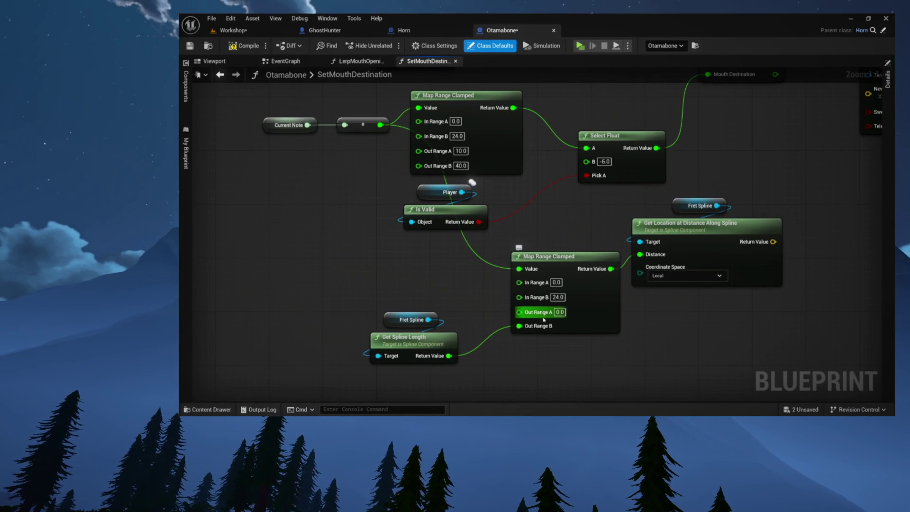
drag(545, 318, 554, 274)
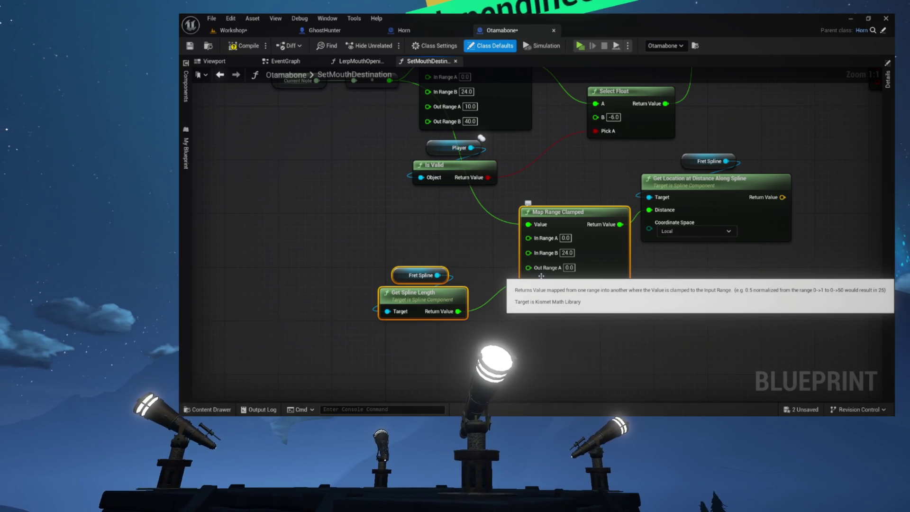
drag(541, 276, 533, 273)
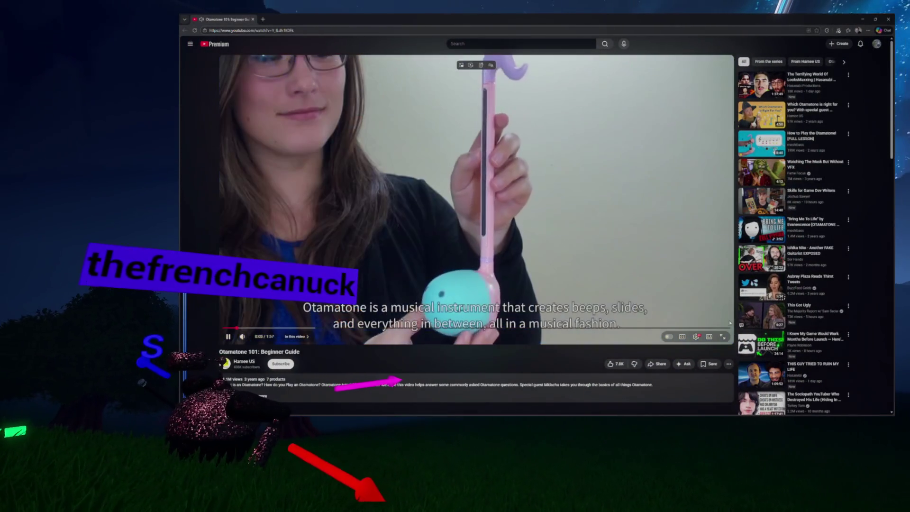
Step: Watch 'Otamatone 101: Beginner Guide' in theater mode, pause it, and switch back to Unreal
click(708, 337)
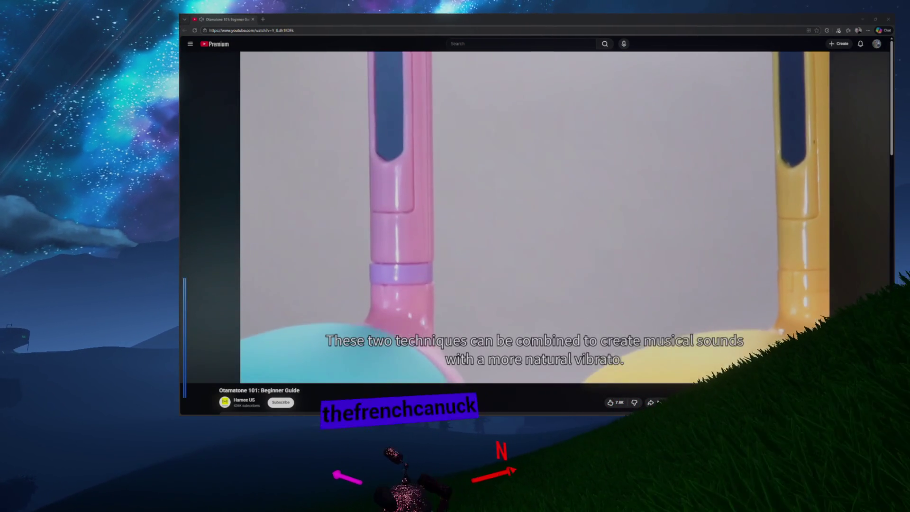
key(space)
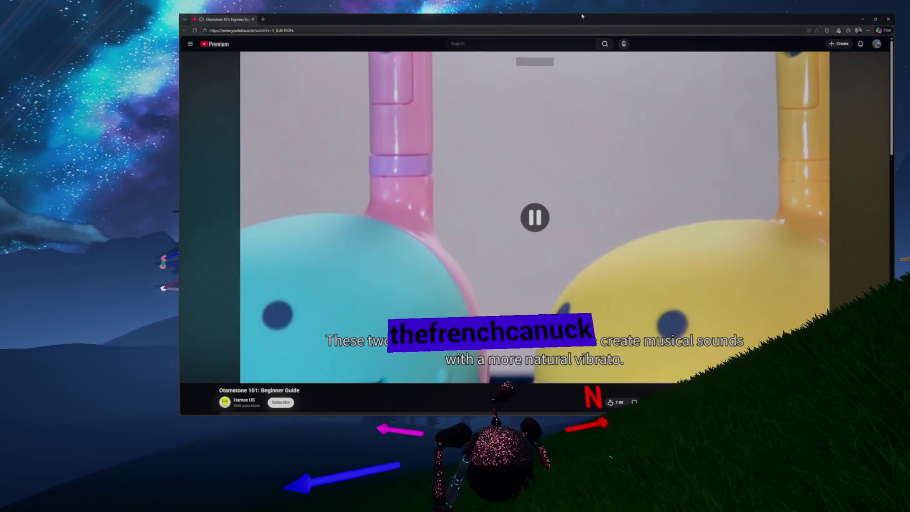
key(alt+Tab)
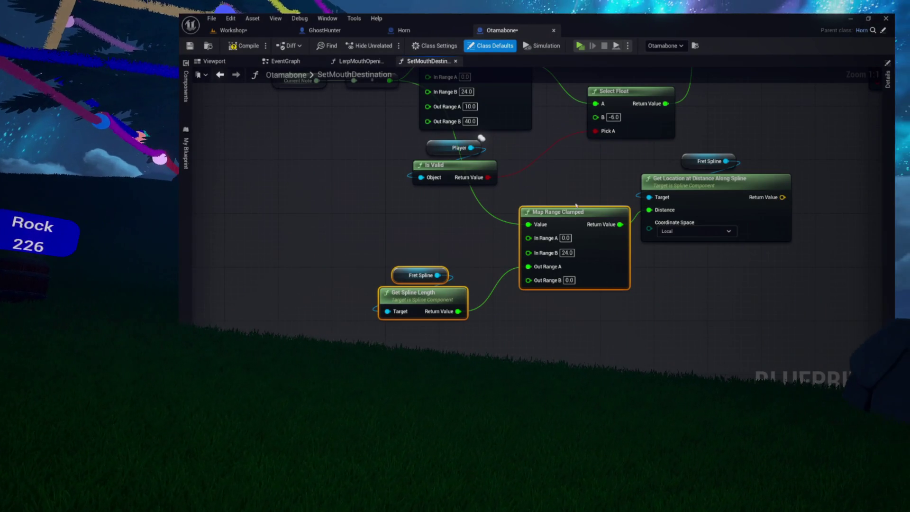
Step: Wire Get Location at Distance Along Spline's Return Value into Set Actor Relative Location's New Relative Location
mouse_move(565, 191)
mouse_down()
mouse_move(589, 193)
mouse_move(524, 234)
mouse_move(536, 247)
mouse_move(449, 242)
mouse_move(536, 230)
mouse_move(488, 248)
mouse_move(504, 292)
mouse_move(512, 250)
mouse_move(549, 255)
mouse_up()
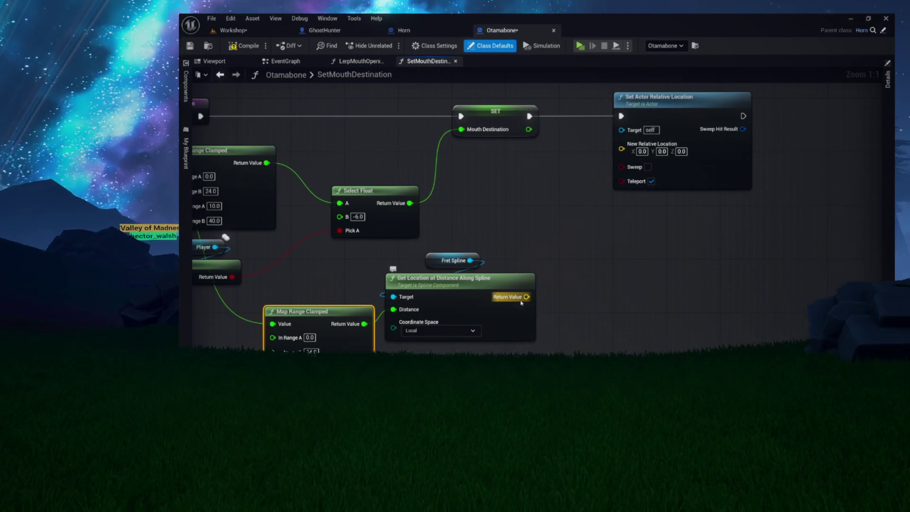
drag(526, 297, 622, 148)
mouse_move(554, 169)
mouse_down()
mouse_move(626, 169)
mouse_move(612, 188)
mouse_move(667, 151)
mouse_move(591, 146)
mouse_up()
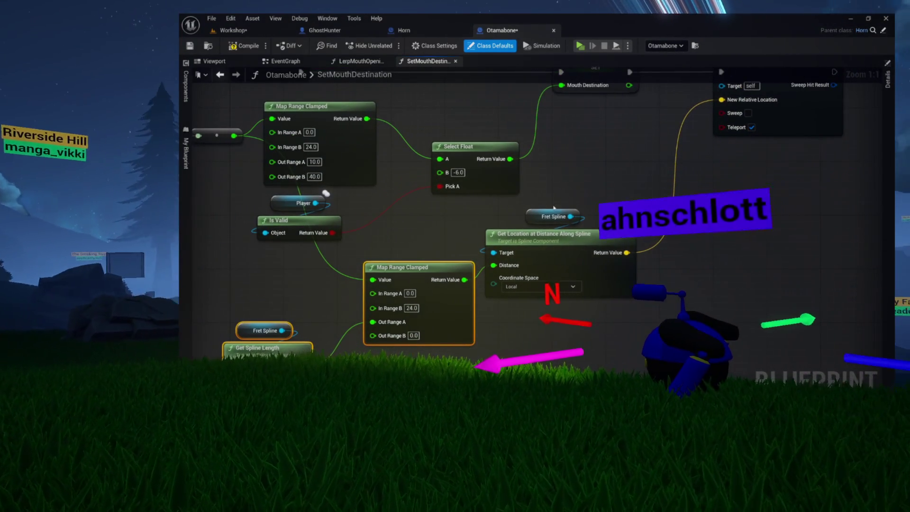
mouse_move(514, 245)
mouse_down()
mouse_move(573, 232)
mouse_move(515, 245)
mouse_up()
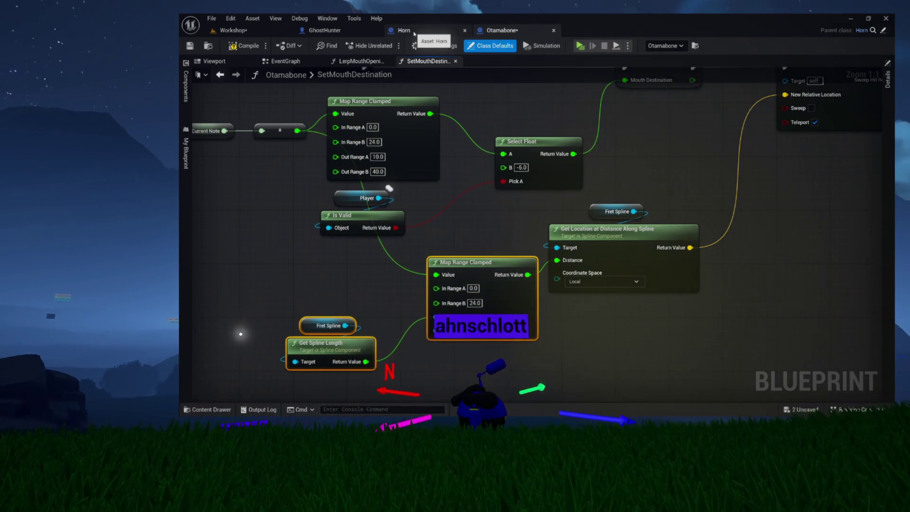
click(321, 31)
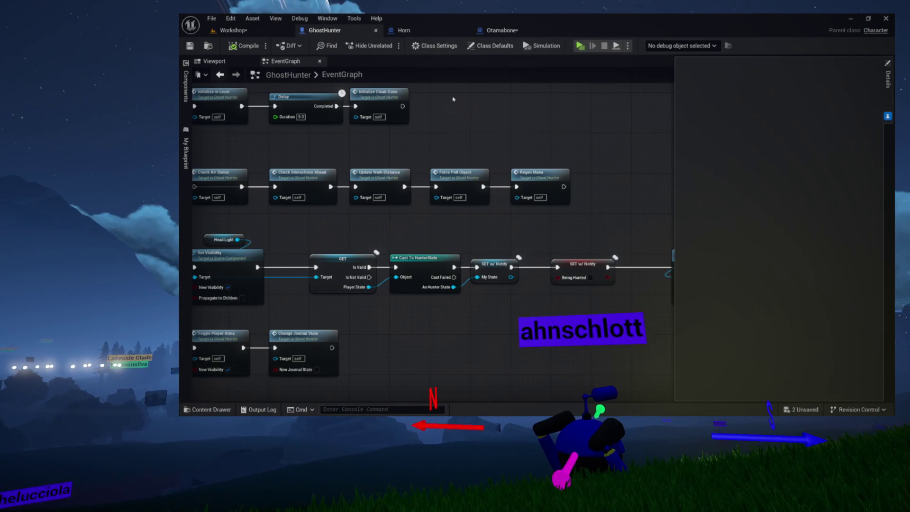
click(506, 31)
mouse_move(595, 152)
mouse_down()
mouse_move(550, 182)
mouse_move(449, 198)
mouse_move(393, 229)
mouse_up()
Step: Review the spline-length, Map Range and relative-location nodes, then switch back to the Workshop level
drag(514, 205, 545, 196)
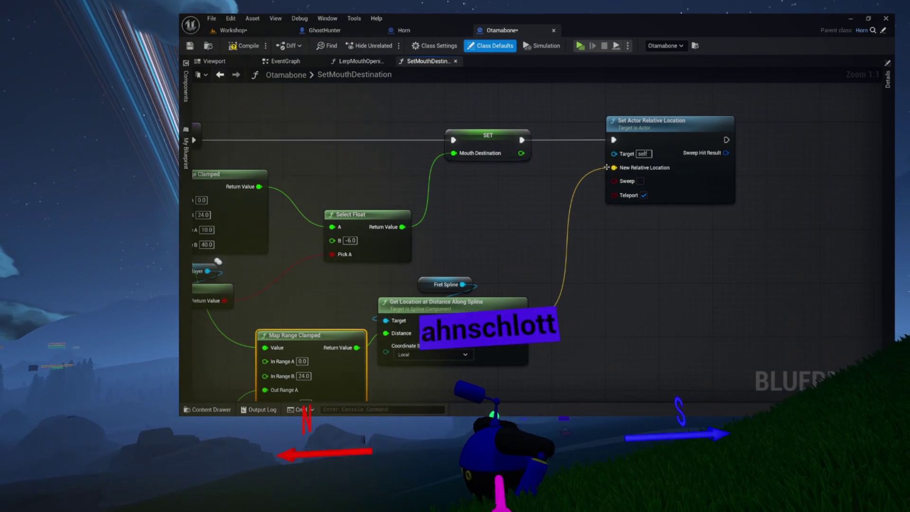
drag(607, 179, 635, 169)
mouse_move(426, 302)
mouse_down()
mouse_move(502, 237)
mouse_move(559, 210)
mouse_up()
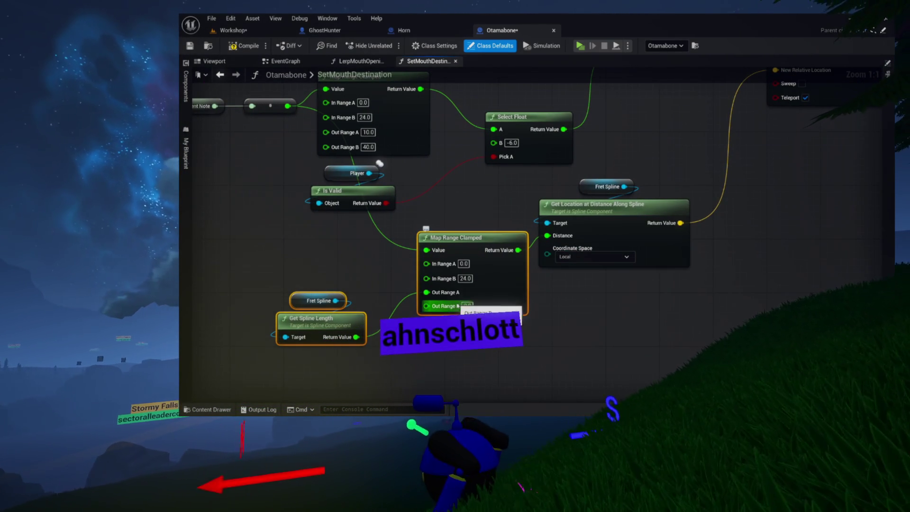
drag(398, 288, 434, 288)
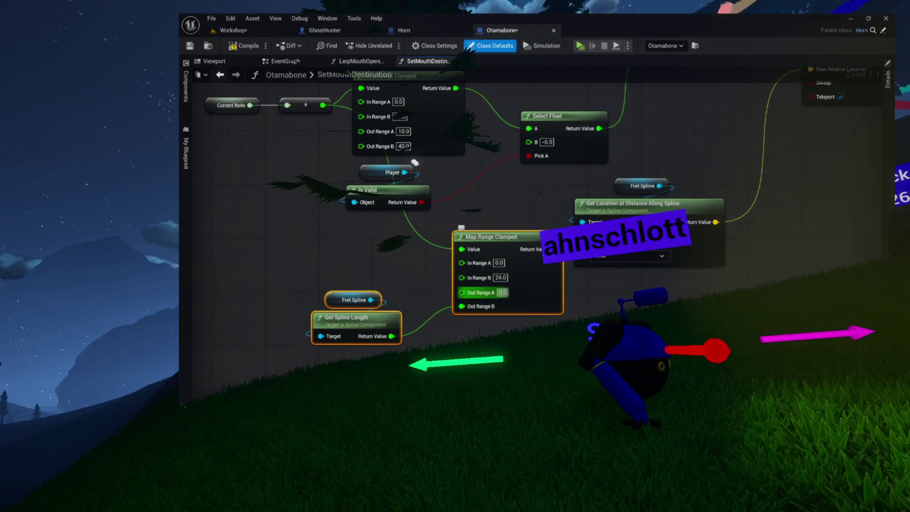
drag(400, 277, 378, 318)
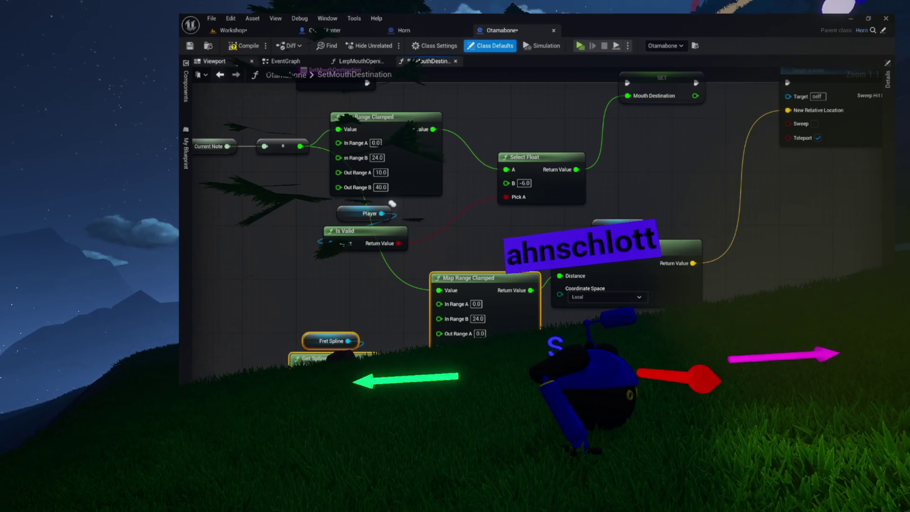
mouse_move(571, 100)
mouse_down()
mouse_move(549, 189)
mouse_move(492, 138)
mouse_up()
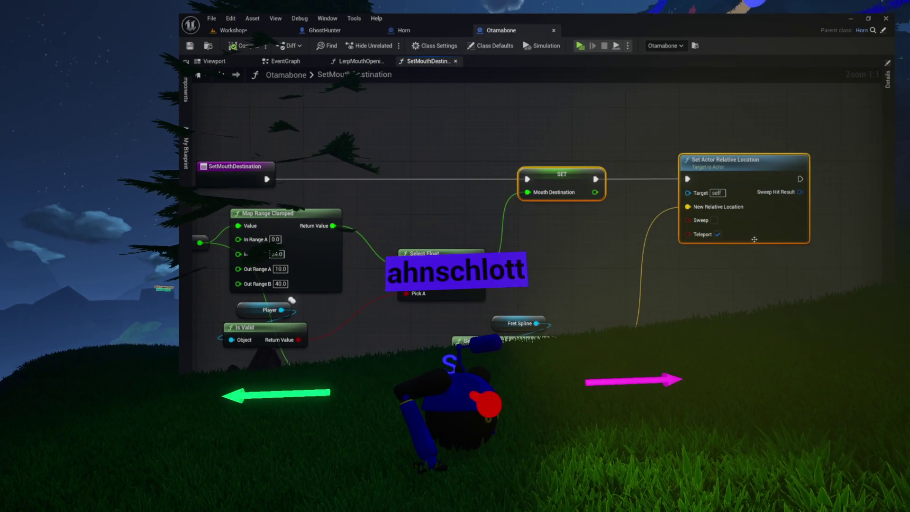
drag(589, 234, 593, 199)
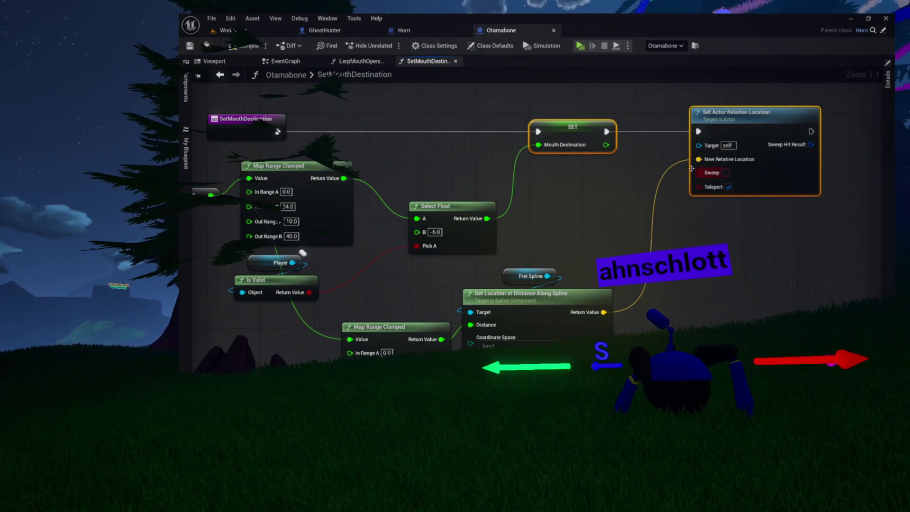
click(277, 30)
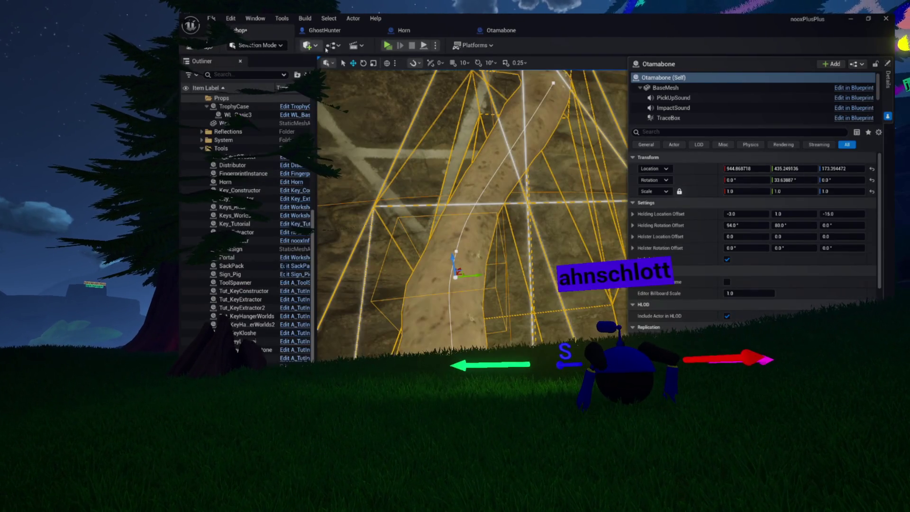
Step: Run a standalone game preview, close it with Esc, and return to the Otamabone graph
click(387, 45)
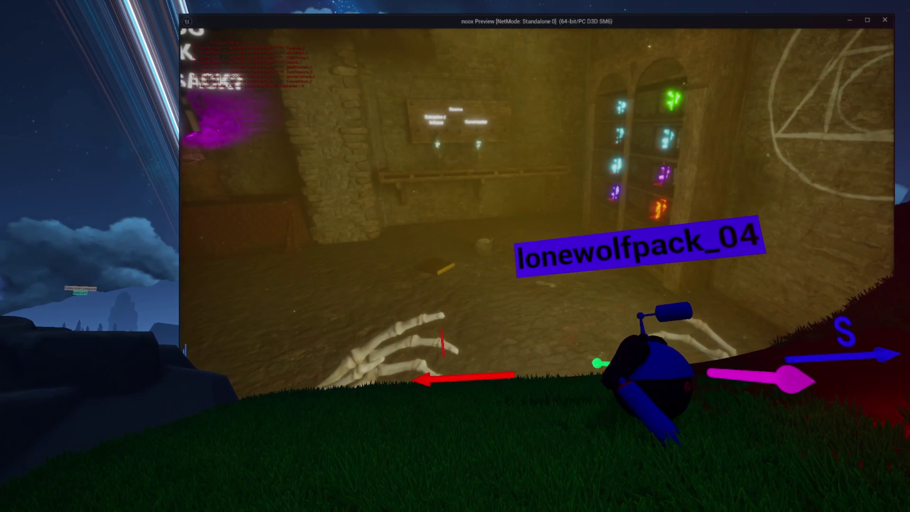
key(Escape)
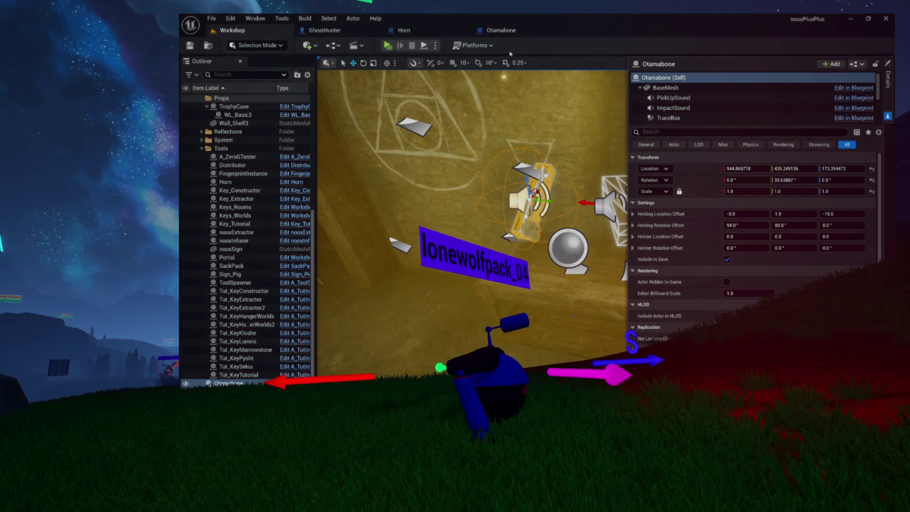
click(501, 30)
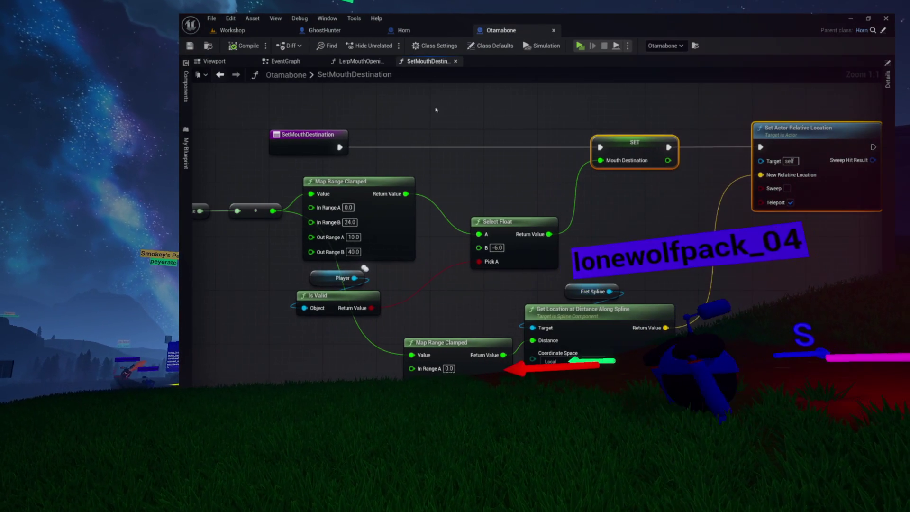
click(286, 61)
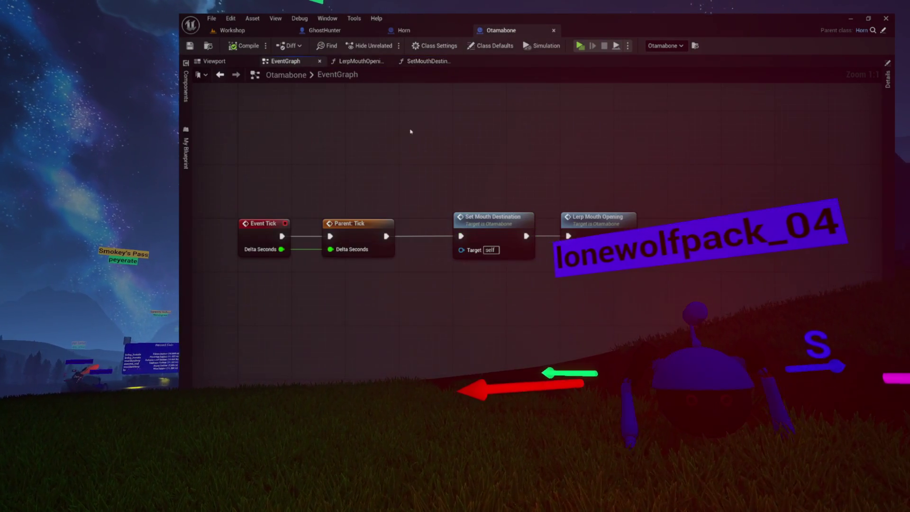
click(355, 32)
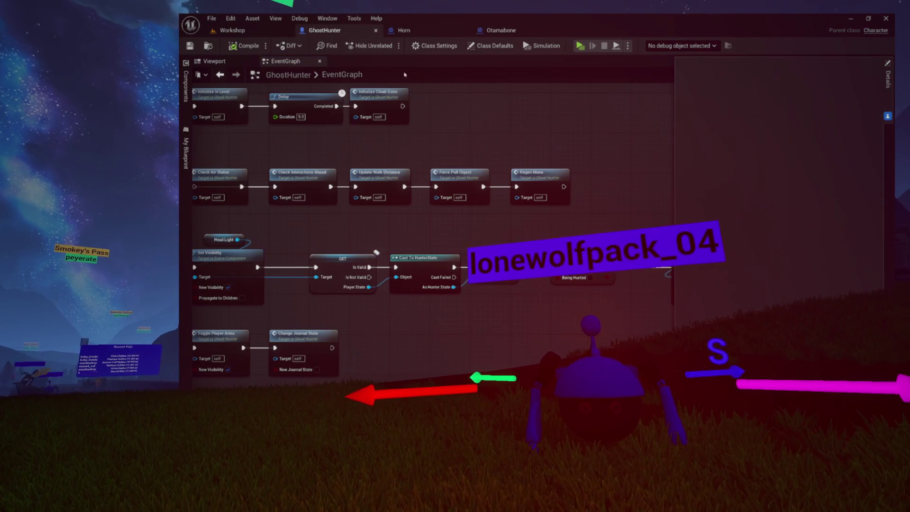
mouse_move(455, 115)
mouse_down()
mouse_move(525, 147)
mouse_move(512, 151)
mouse_up()
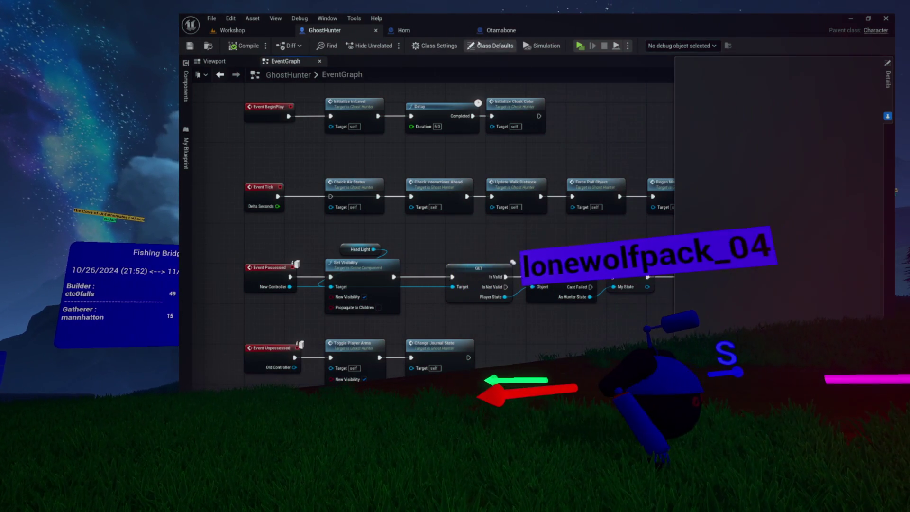
click(457, 32)
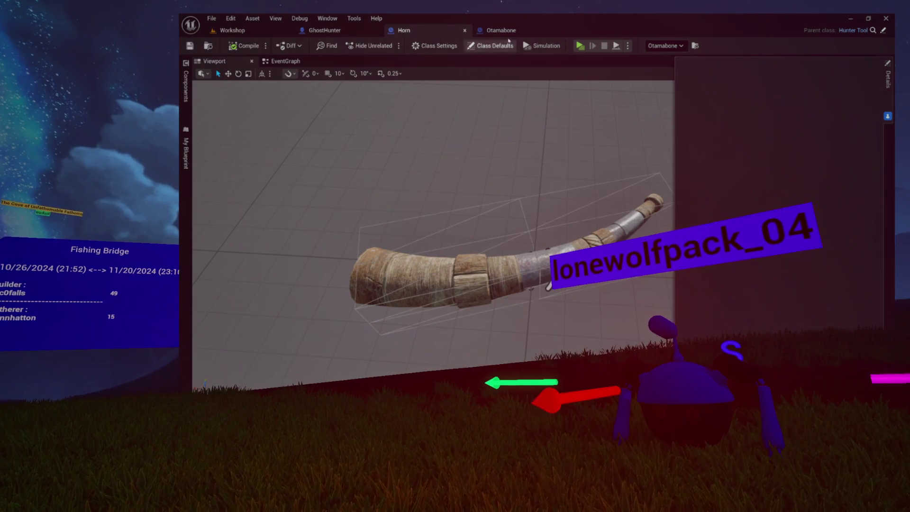
click(508, 33)
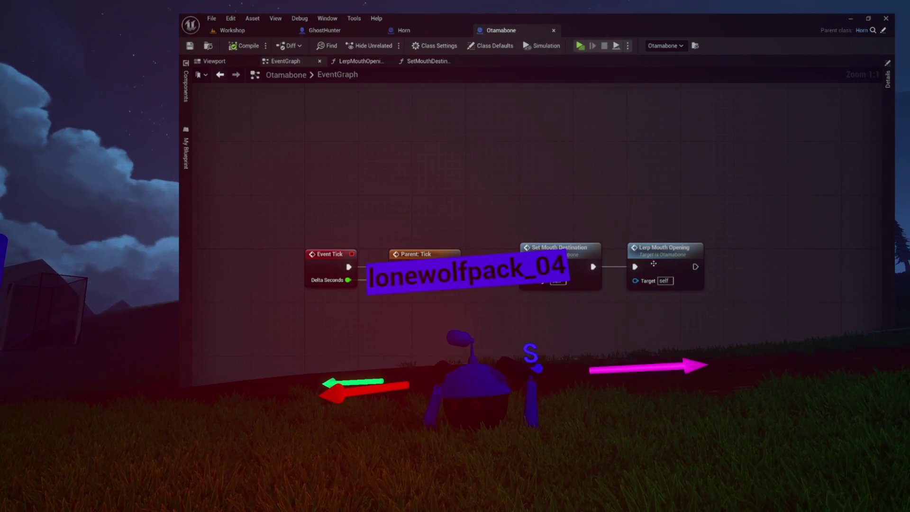
double_click(559, 248)
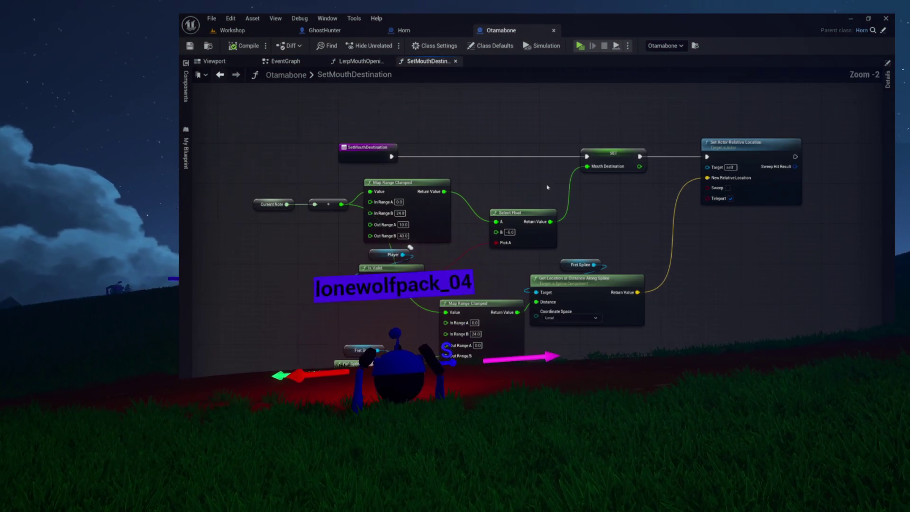
Step: Shift Set Actor Relative Location further right to free space before it, then launch the preview
drag(725, 339, 727, 340)
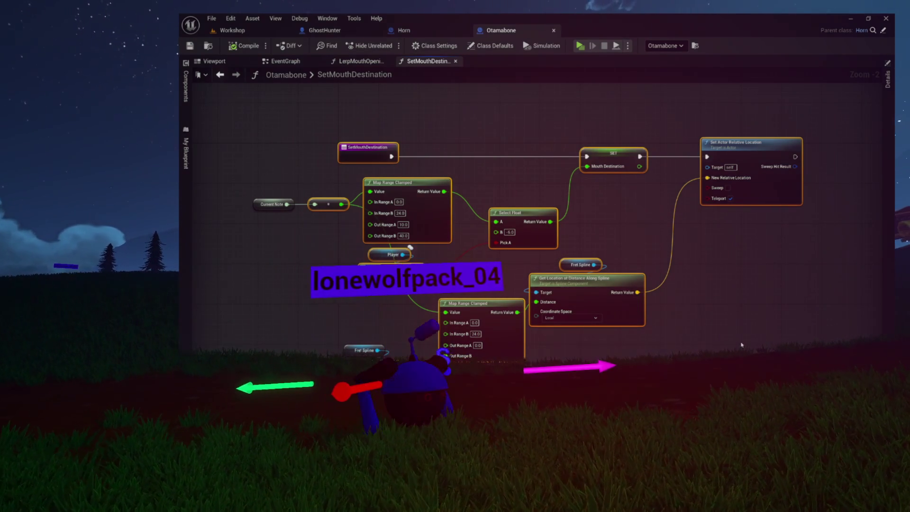
drag(612, 212, 594, 278)
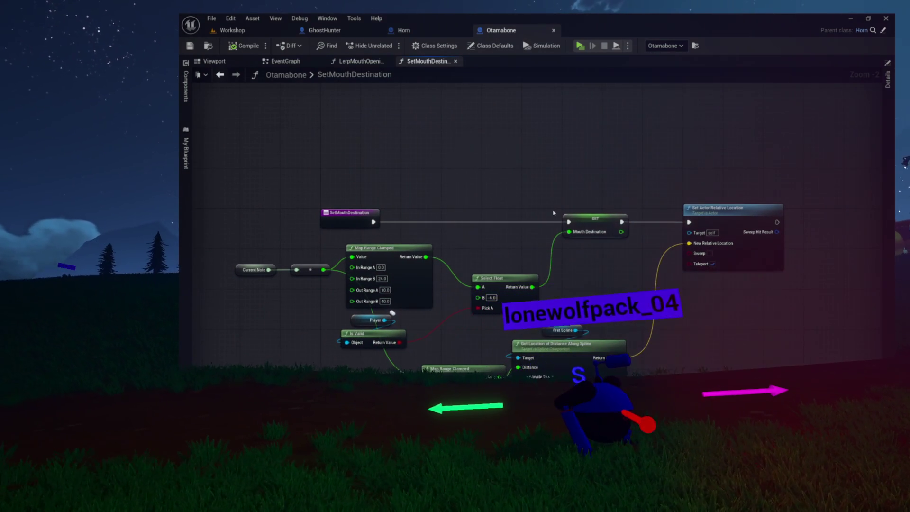
drag(479, 179, 404, 179)
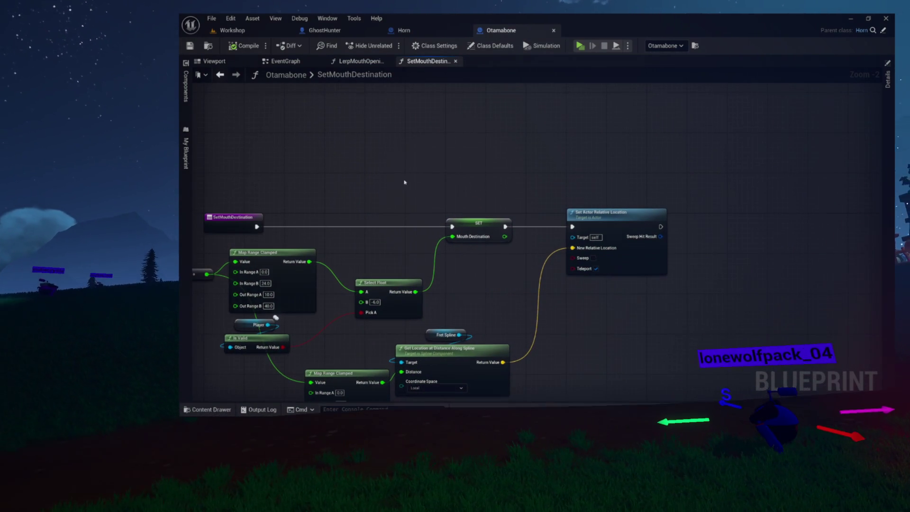
drag(535, 186, 475, 159)
mouse_move(533, 195)
mouse_down()
mouse_move(634, 189)
mouse_move(612, 190)
mouse_up()
mouse_move(334, 374)
mouse_down()
mouse_move(397, 320)
mouse_move(337, 342)
mouse_up()
drag(490, 254, 465, 260)
scroll(698, 219, up, 2)
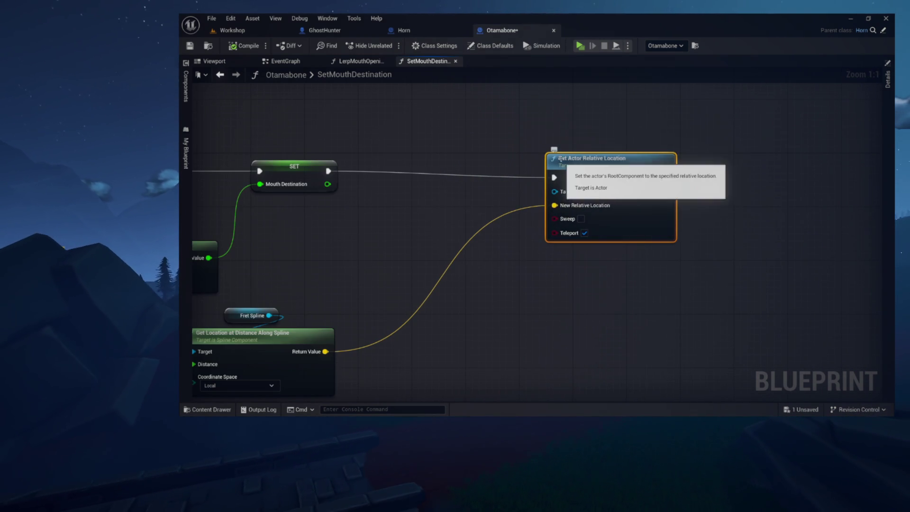
mouse_move(570, 169)
mouse_down()
mouse_move(610, 162)
mouse_move(596, 161)
mouse_up()
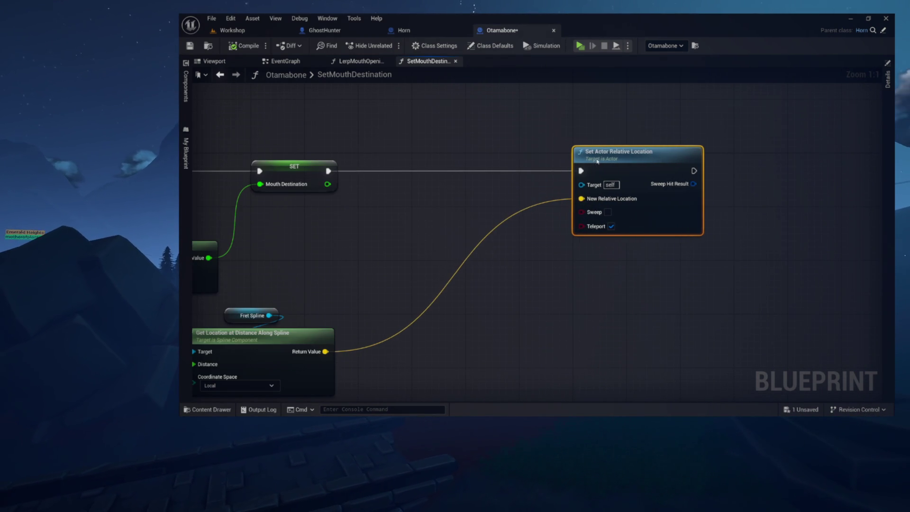
drag(522, 152, 601, 224)
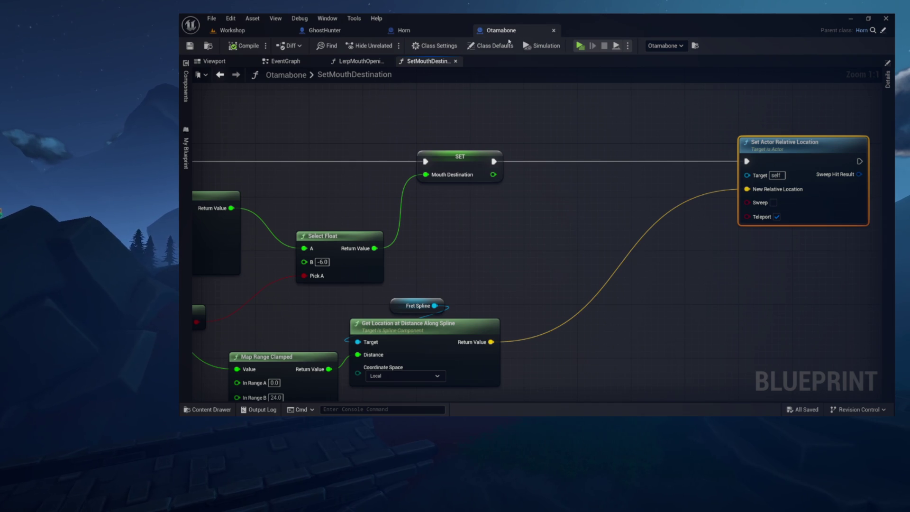
click(580, 46)
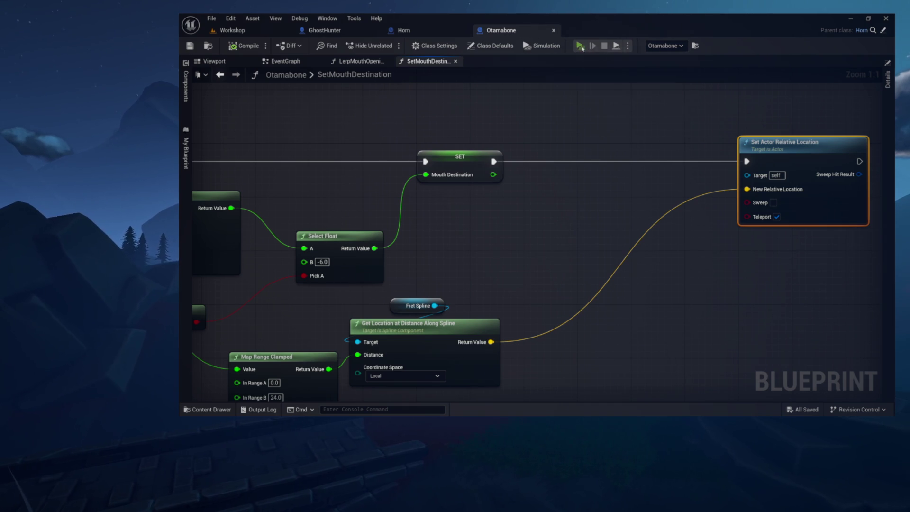
Step: Start the game from the preview menu, test it, then stop it with Esc
click(396, 211)
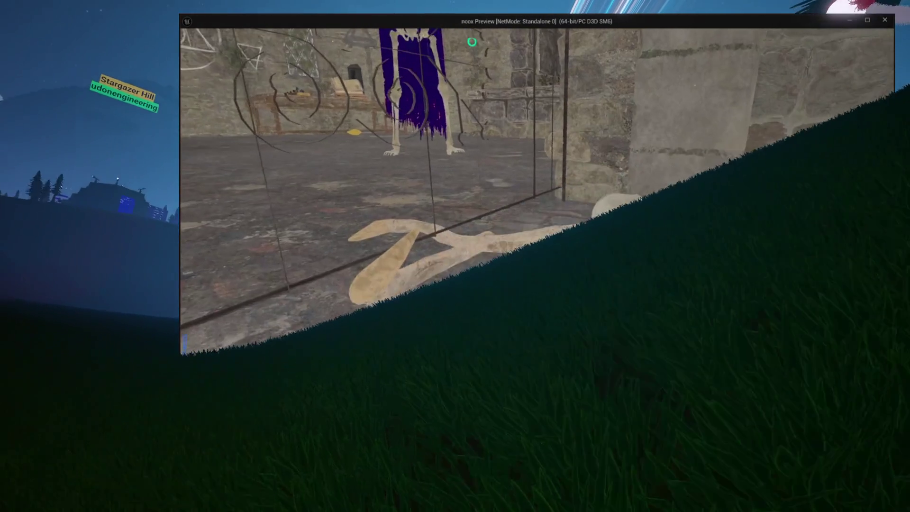
key(Escape)
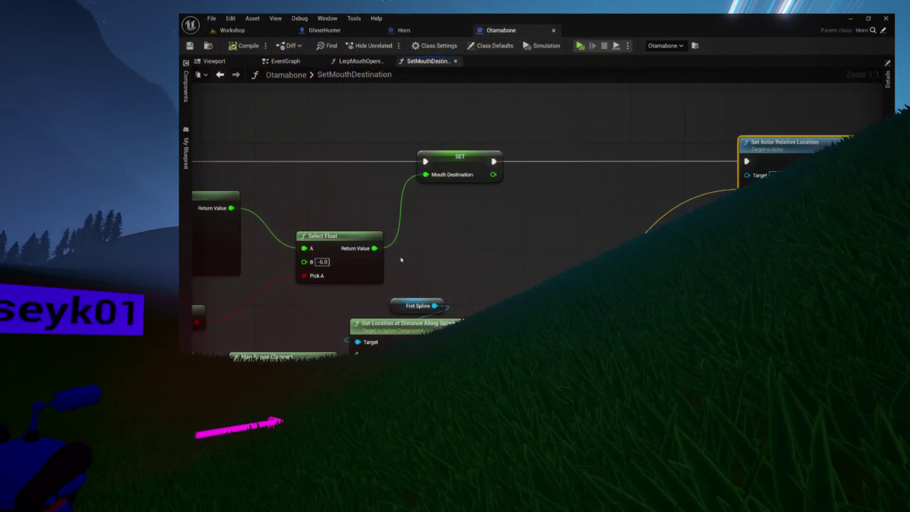
Step: Add a validated Player Get after the Mouth Destination SET, compile, and launch the preview
right_click(433, 210)
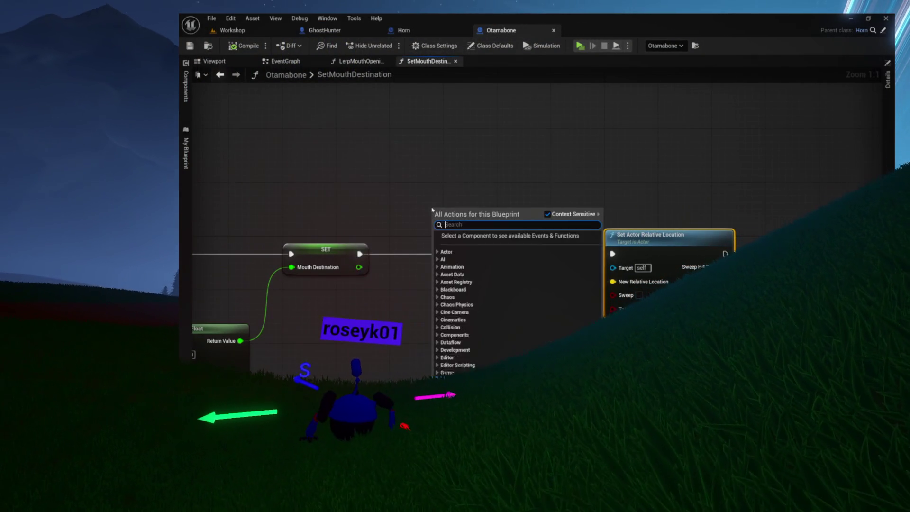
text(get player)
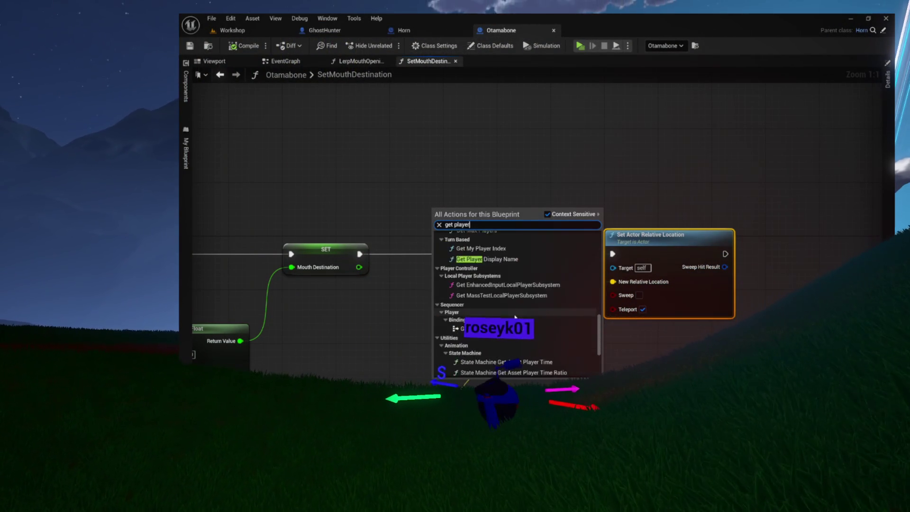
click(470, 354)
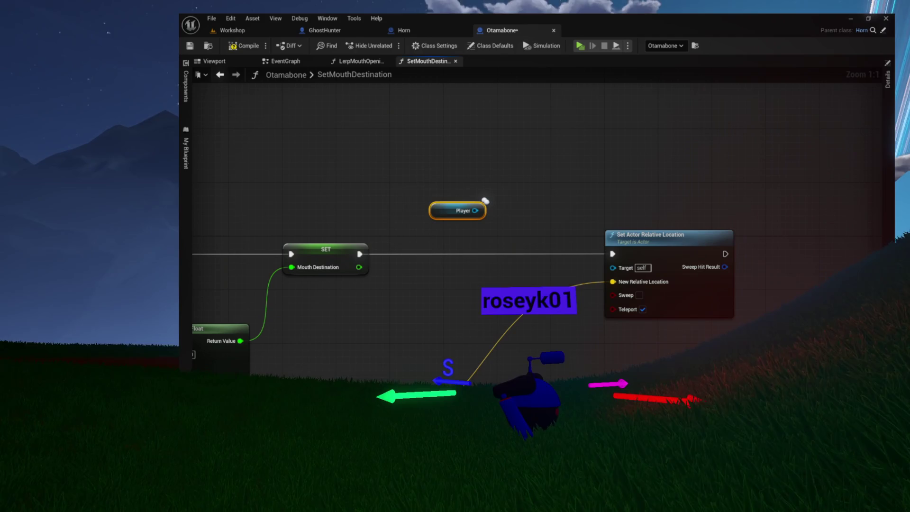
right_click(458, 209)
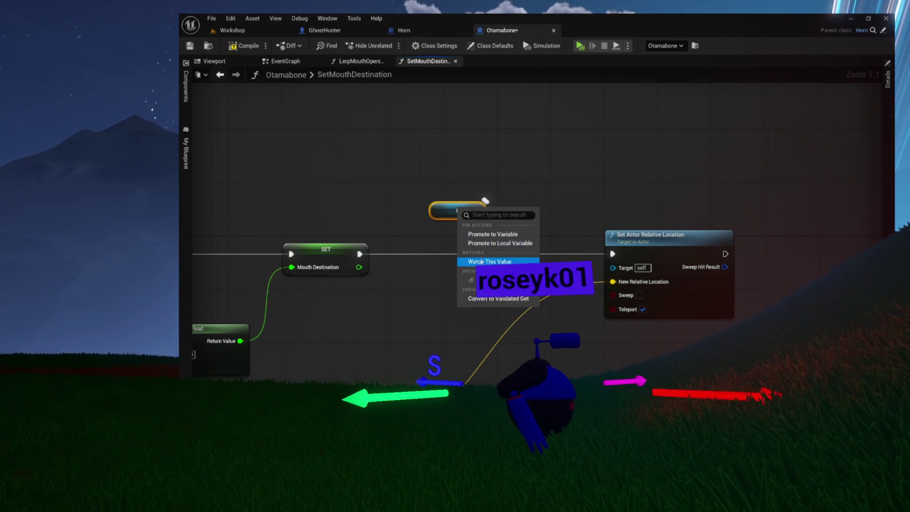
click(480, 297)
mouse_move(452, 214)
mouse_down()
mouse_move(474, 260)
mouse_move(448, 249)
mouse_move(612, 255)
mouse_up()
drag(360, 254, 452, 254)
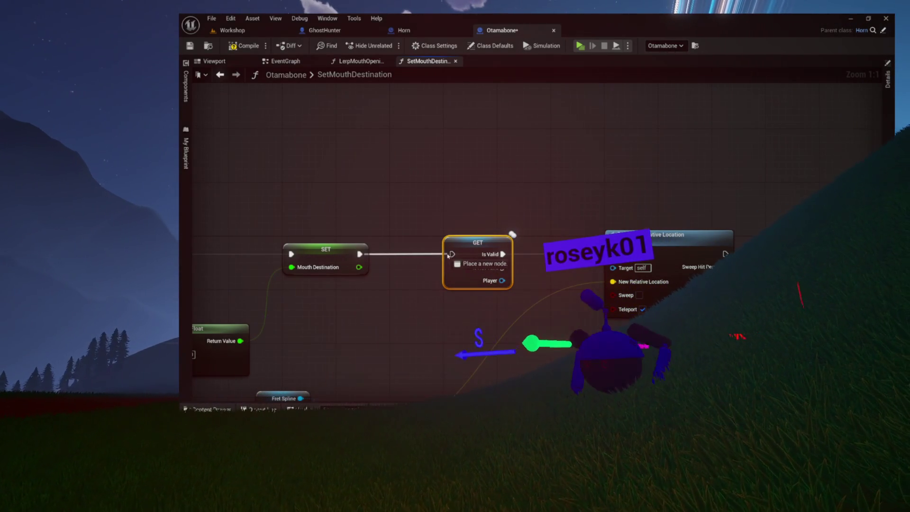
click(243, 45)
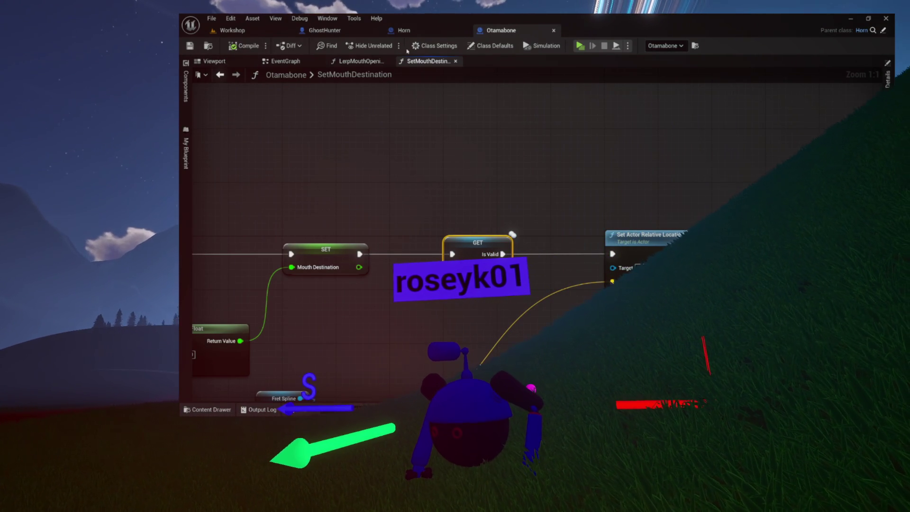
click(580, 45)
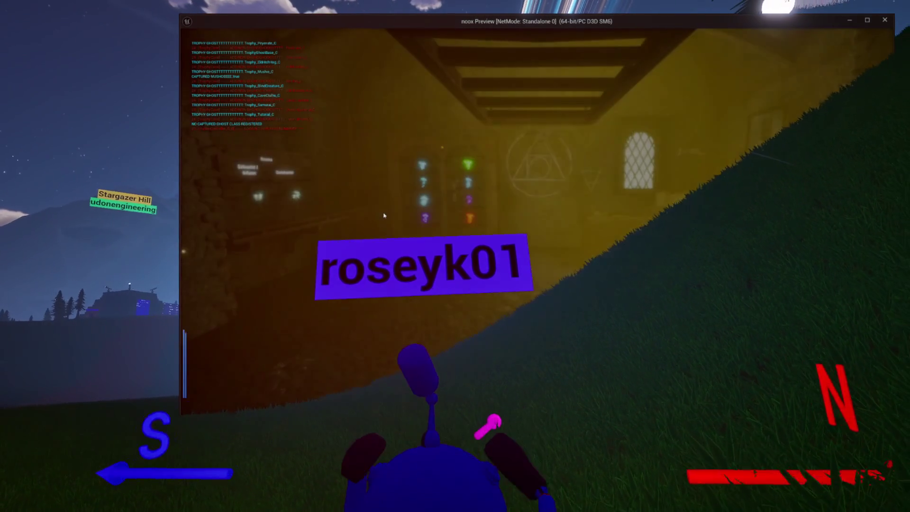
Step: Take control of the running game preview's view
click(384, 216)
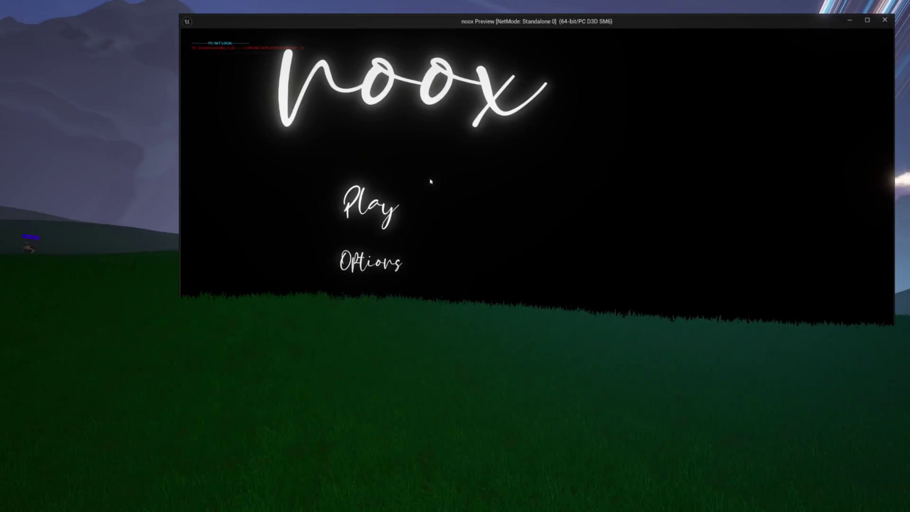
Step: Start a new preview, walk with W past the book table toward the door, then exit
click(394, 204)
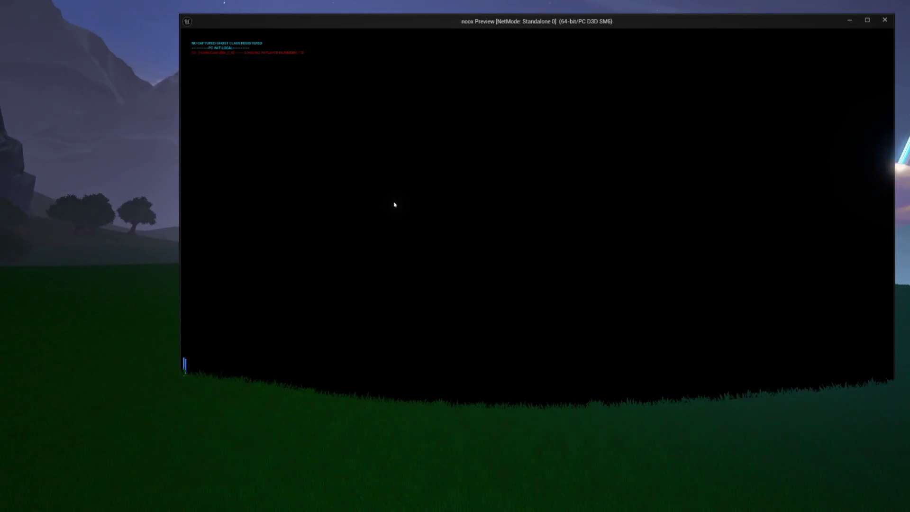
key(w)
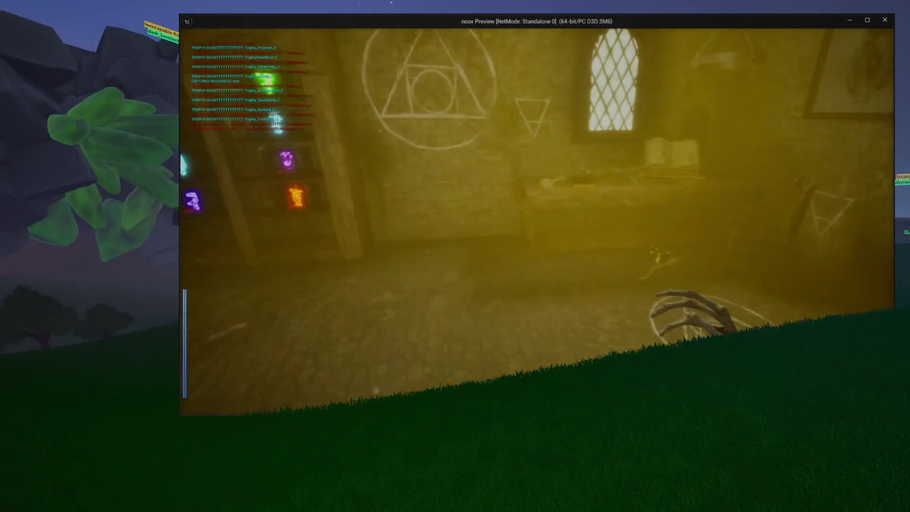
key(w)
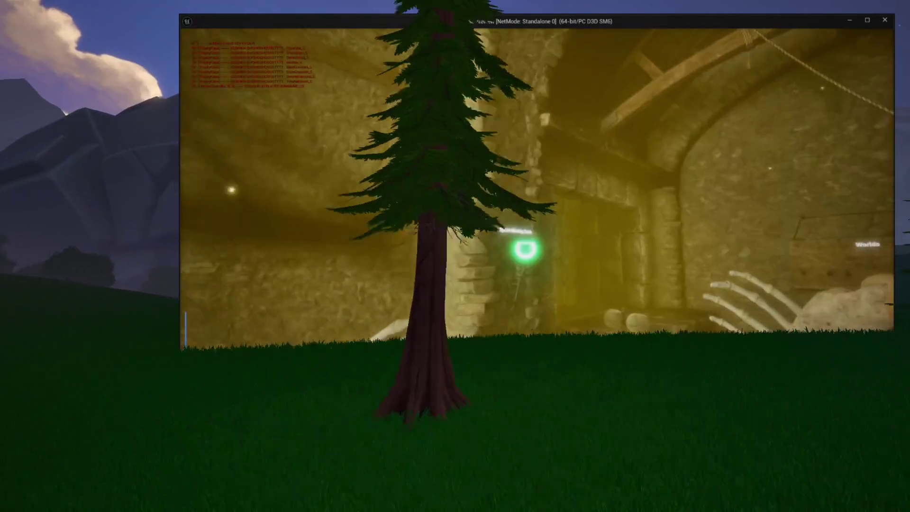
key(w)
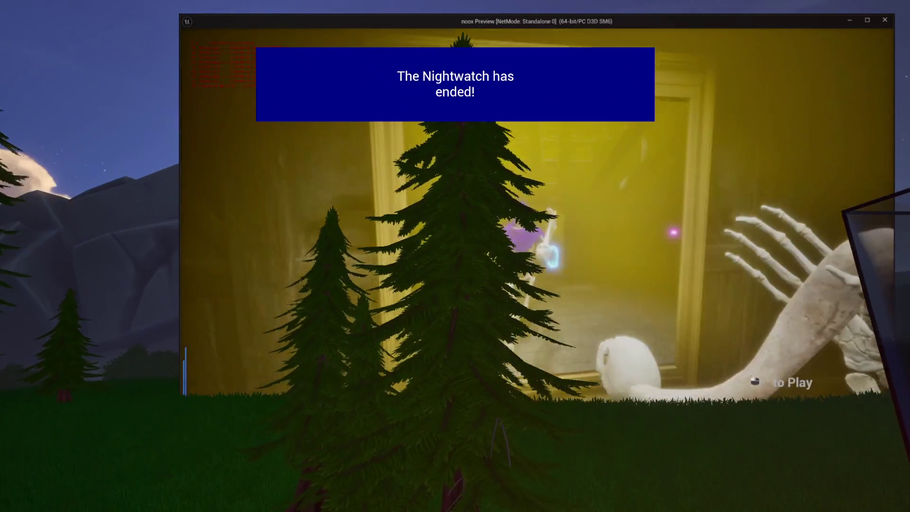
key(w)
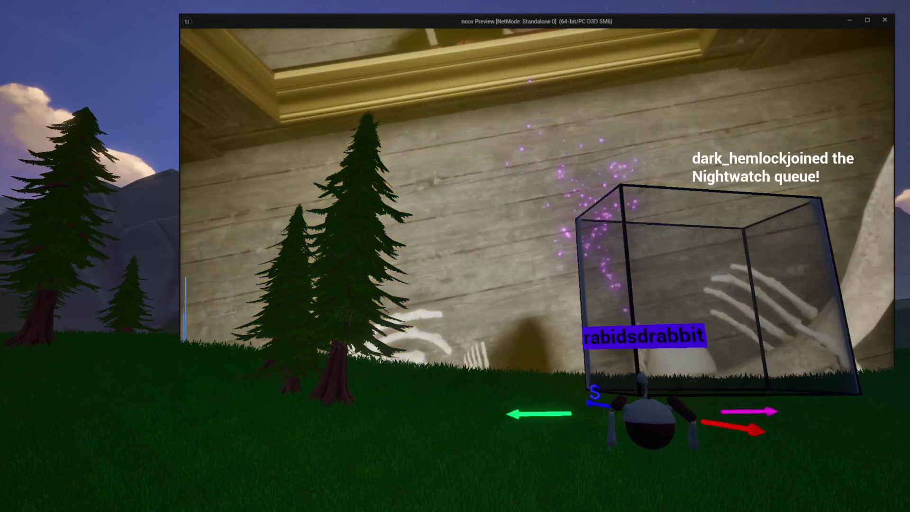
key(Escape)
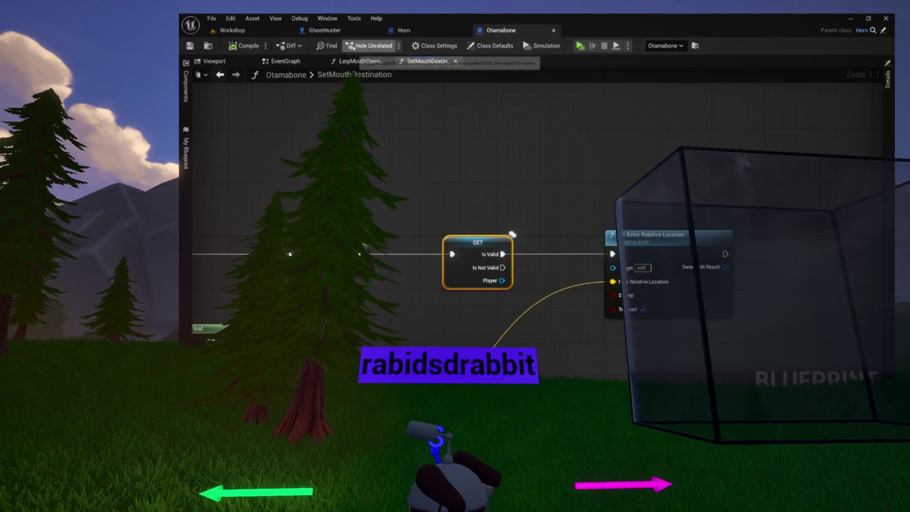
Step: Close the SetMouthDestination and LerpMouthOpening graphs, switch to Horn, and relaunch the game preview
mouse_move(436, 85)
mouse_down()
mouse_move(508, 126)
mouse_move(523, 123)
mouse_up()
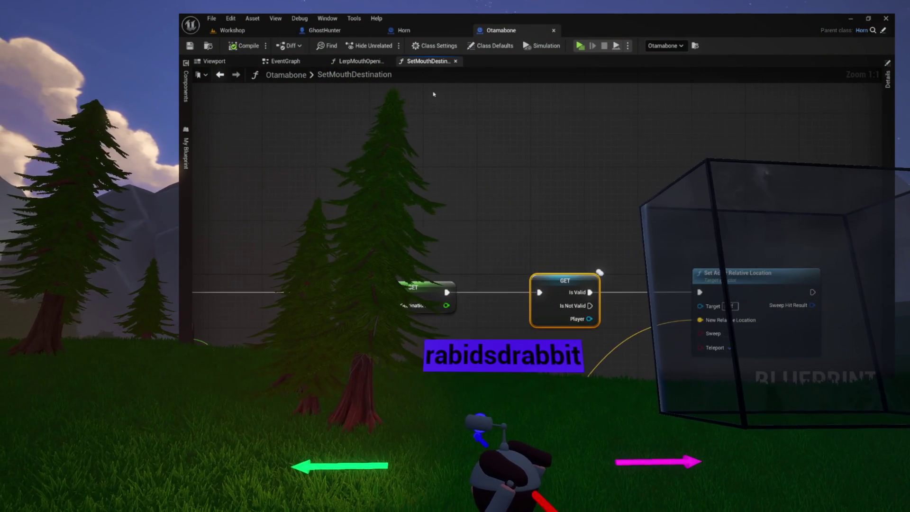
click(456, 61)
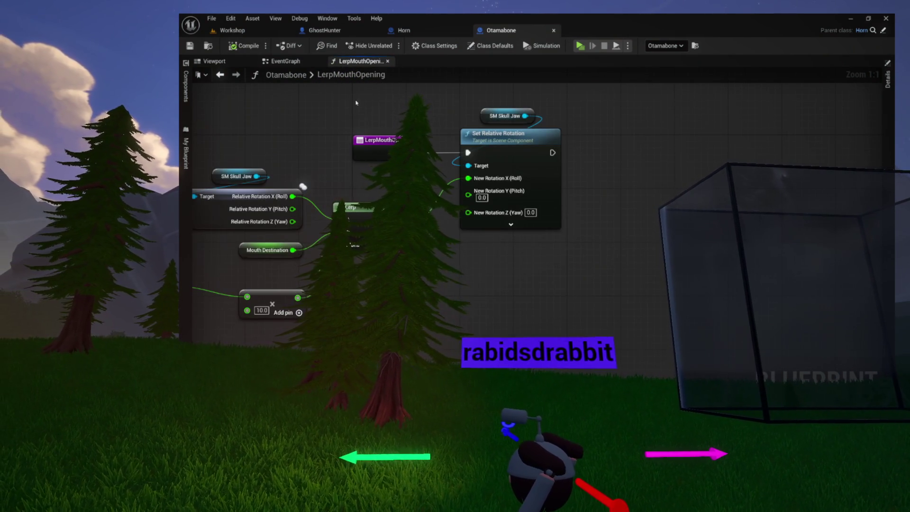
drag(365, 97, 397, 134)
click(387, 62)
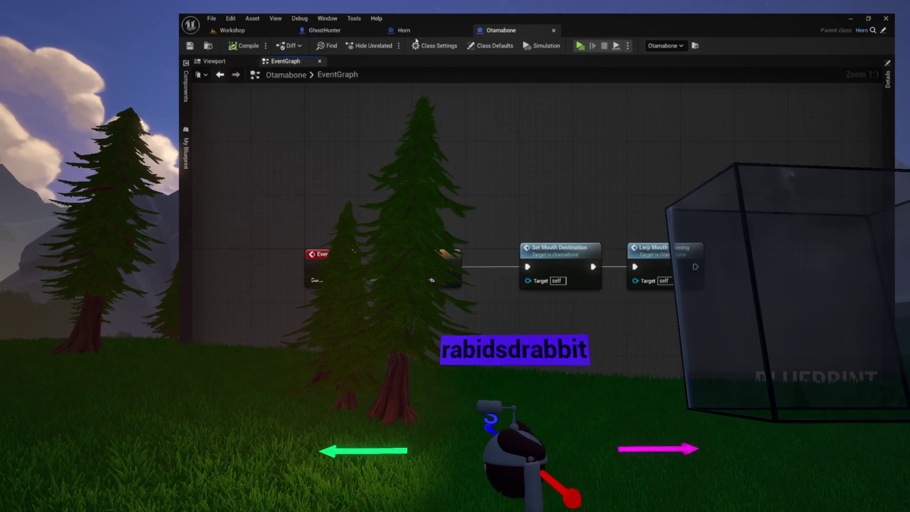
click(404, 29)
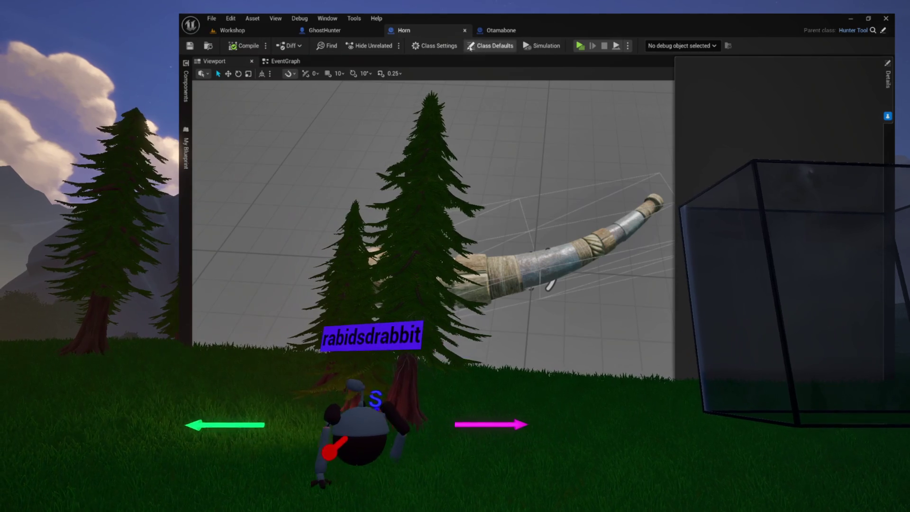
click(579, 46)
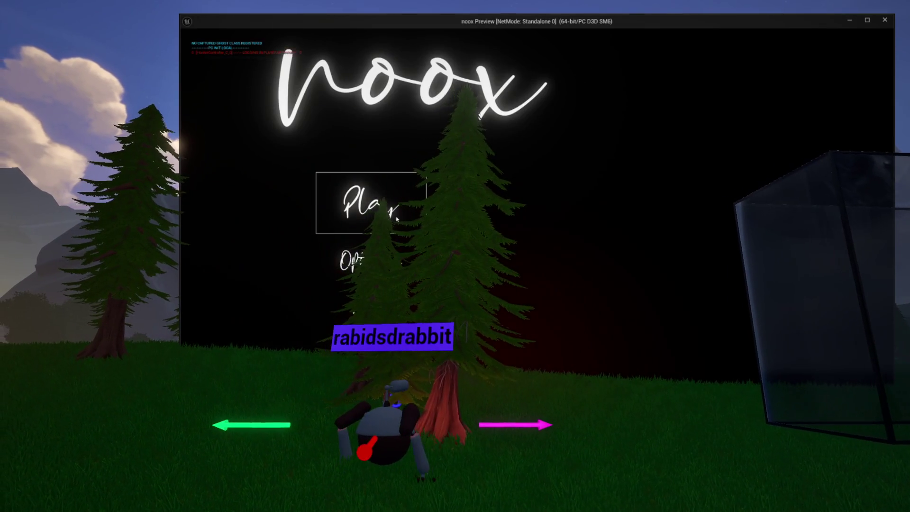
Step: Start playing from the noox title menu
click(397, 219)
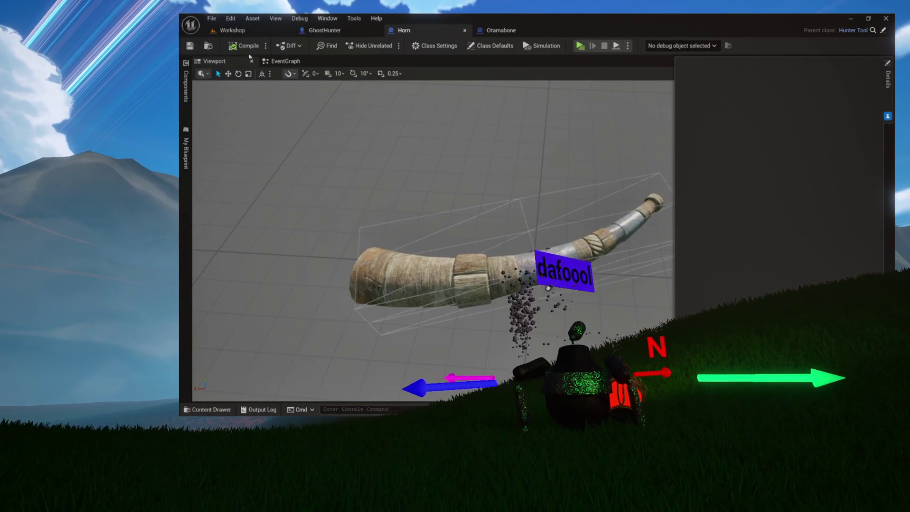
Step: Cycle through the Otamabone and Horn tabs, checking Viewport and EventGraph, then settle on Workshop
click(247, 34)
click(500, 30)
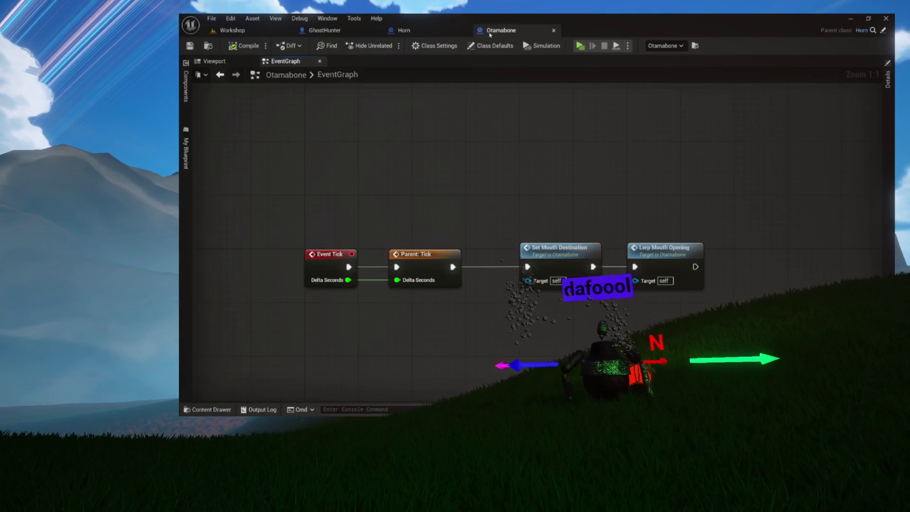
click(412, 31)
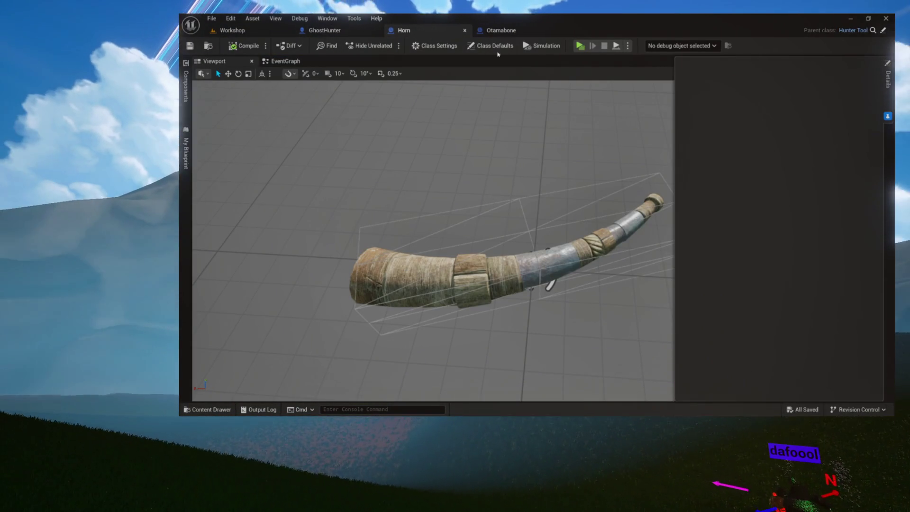
click(503, 31)
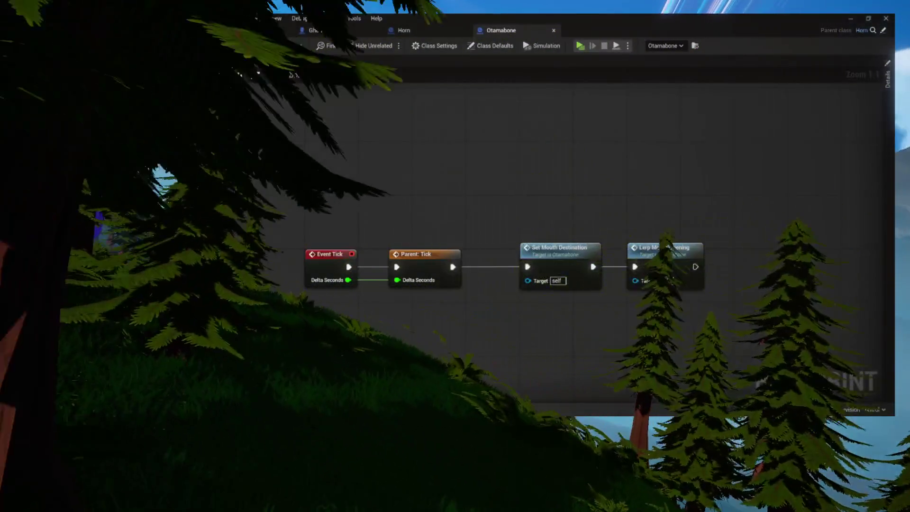
click(214, 62)
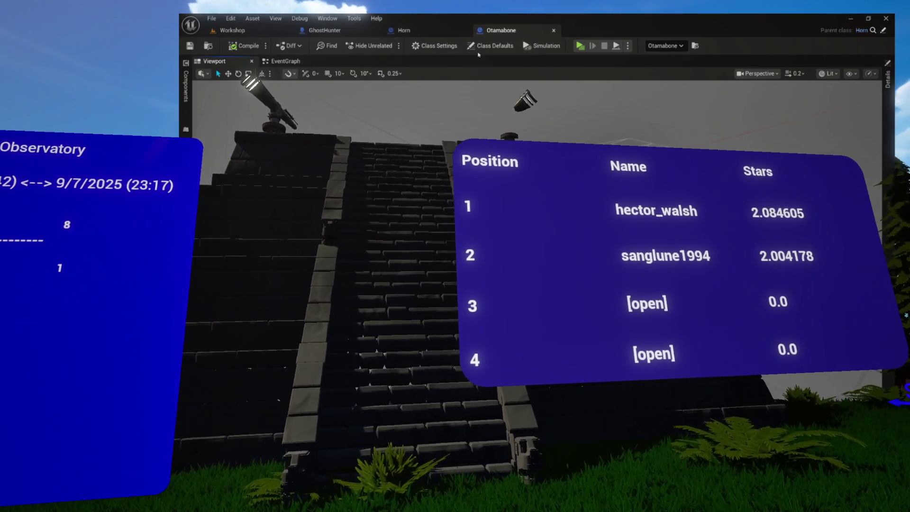
click(320, 60)
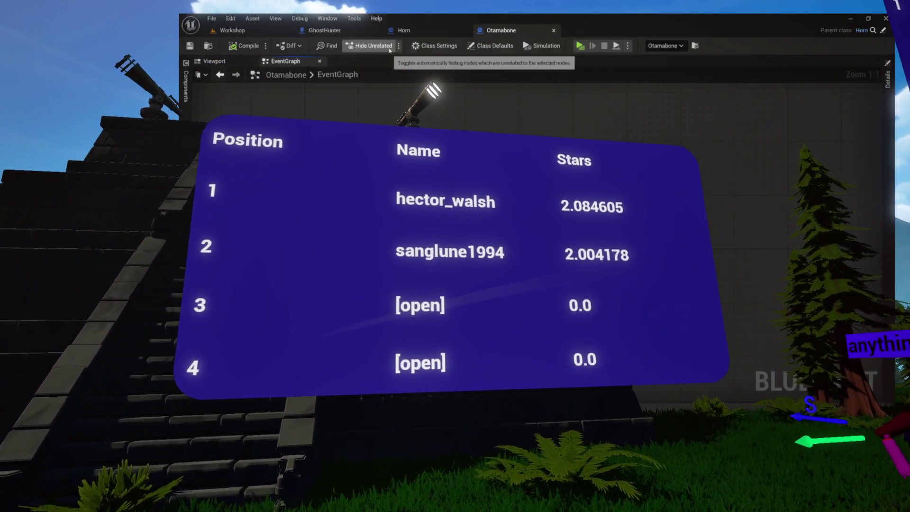
click(274, 29)
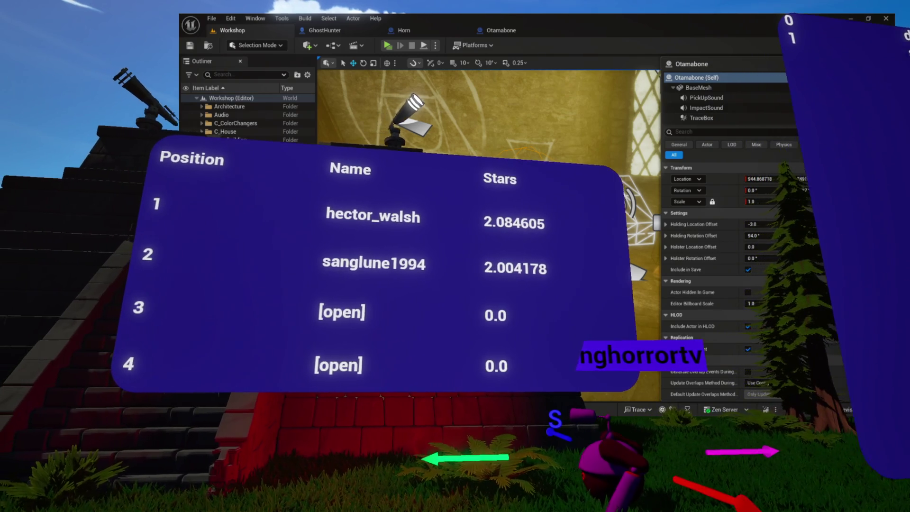
Step: Widen the level view and switch to Otamabone's EventGraph showing Set Mouth Destination and Lerp Mouth Opening
click(216, 67)
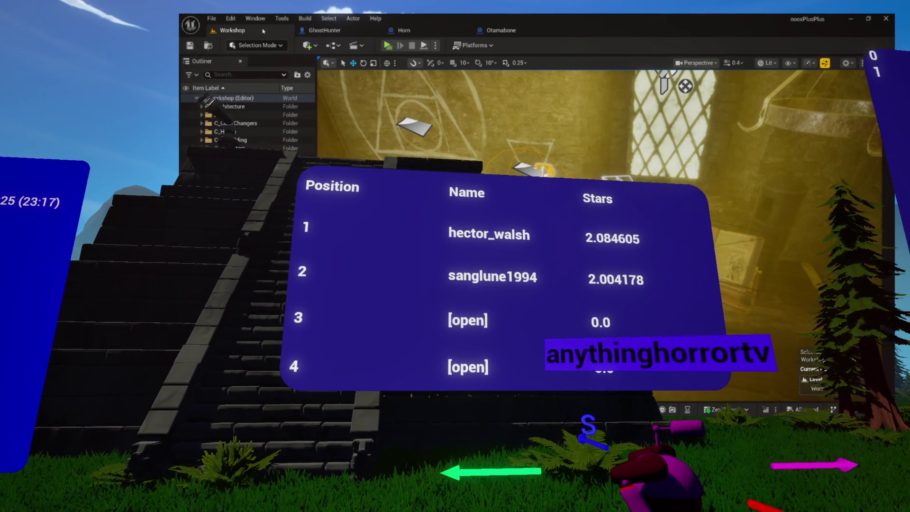
click(502, 30)
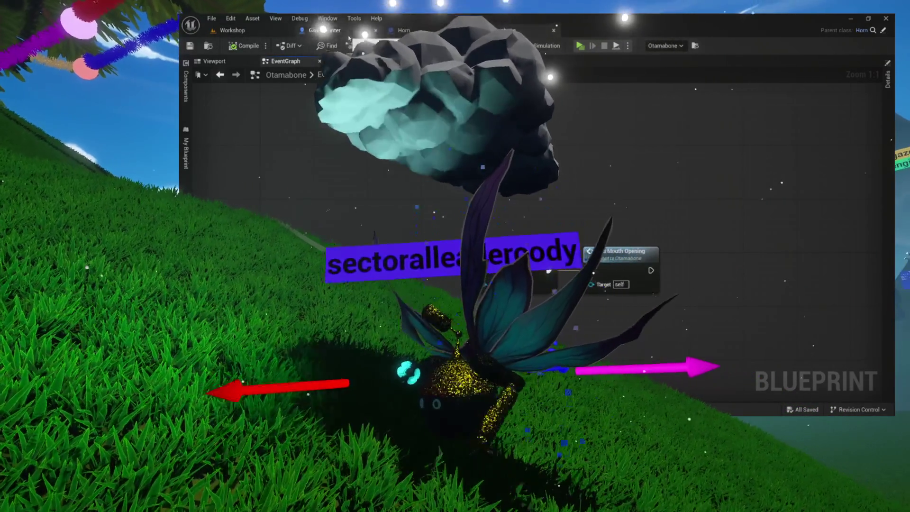
Step: Close the GhostHunter blueprint, return to Otamabone, and select the Parent Tick, Set Mouth Destination and Lerp nodes
click(325, 30)
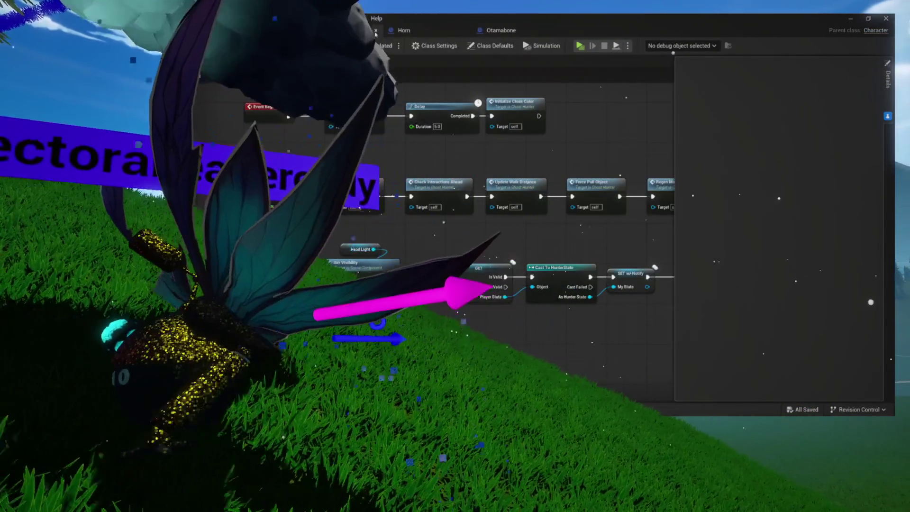
click(376, 32)
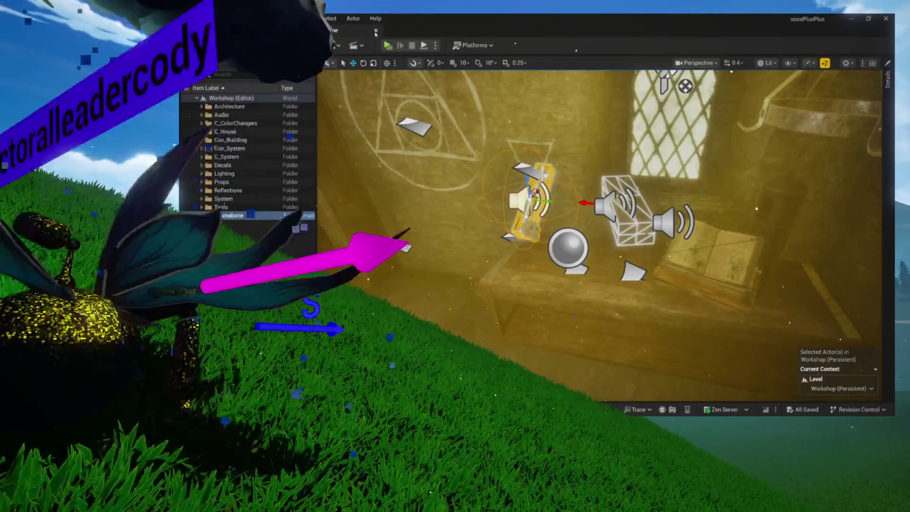
click(339, 32)
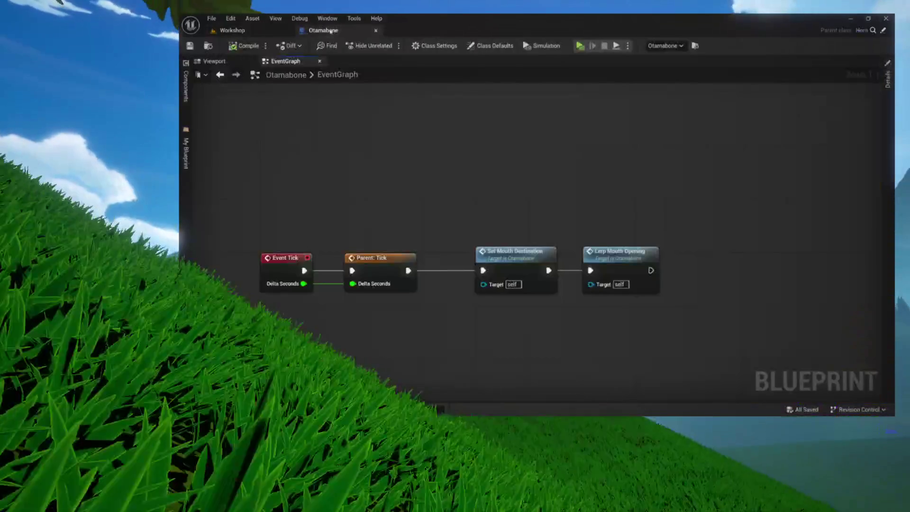
drag(417, 136, 644, 304)
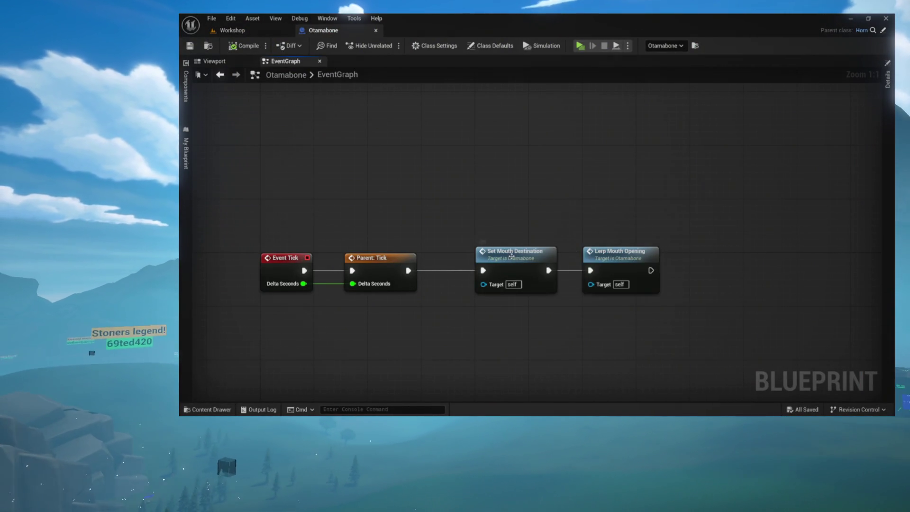
Step: Open the Set Mouth Destination function graph and pan across all its nodes
double_click(525, 249)
drag(581, 206, 503, 246)
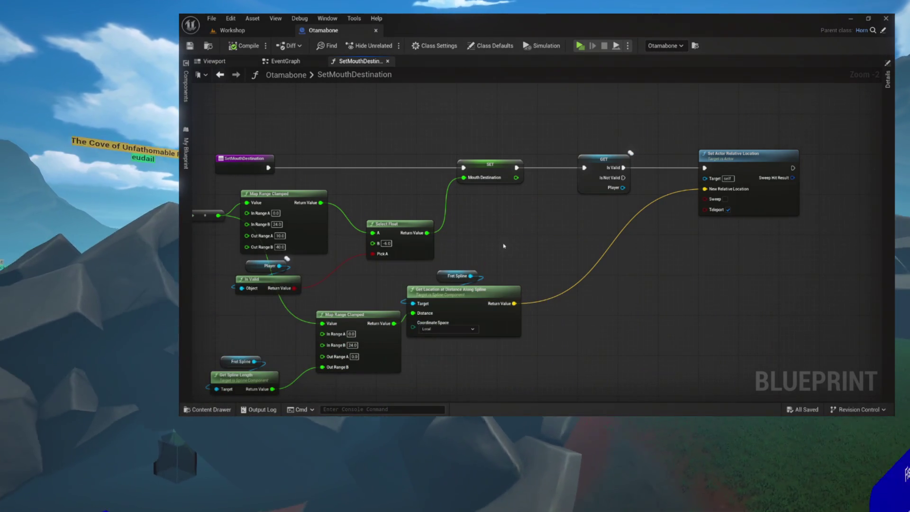
mouse_move(700, 201)
mouse_down()
mouse_move(515, 214)
mouse_move(590, 166)
mouse_up()
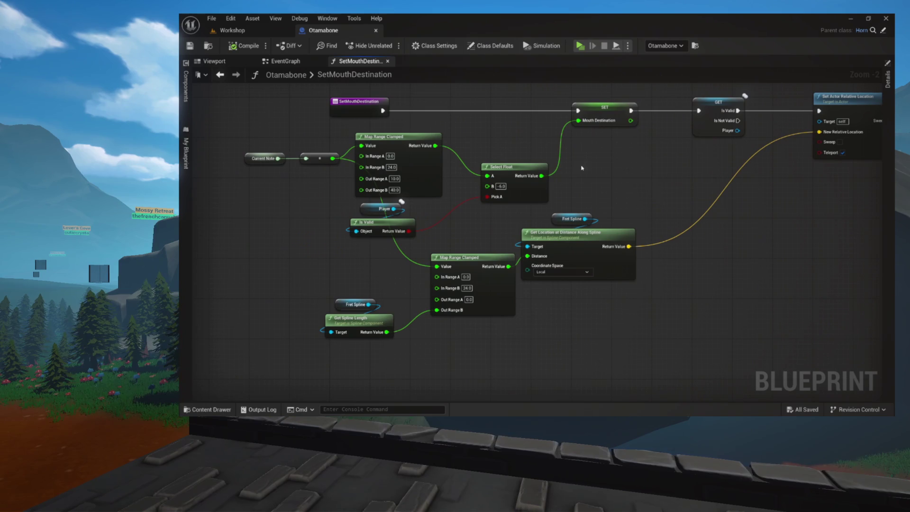
Step: Show the Otamabone mesh in the Viewport and orbit to frame the whole skull and bone
click(244, 59)
drag(451, 154, 422, 183)
mouse_move(573, 396)
mouse_down()
mouse_move(575, 284)
mouse_move(539, 264)
mouse_move(515, 270)
mouse_move(521, 275)
mouse_up()
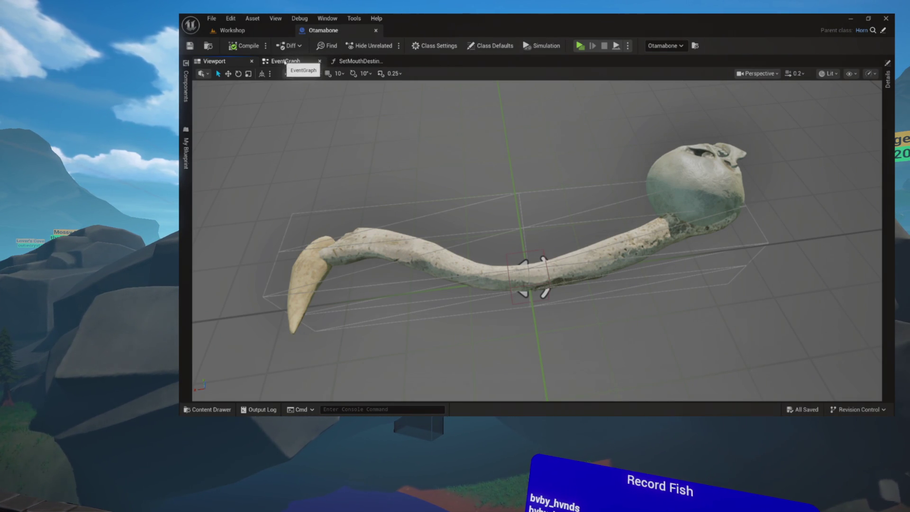
Step: Check Otamabone's Class Defaults for Holding Rotation Offset 94, 80, 0, then return to the spline location node
click(187, 83)
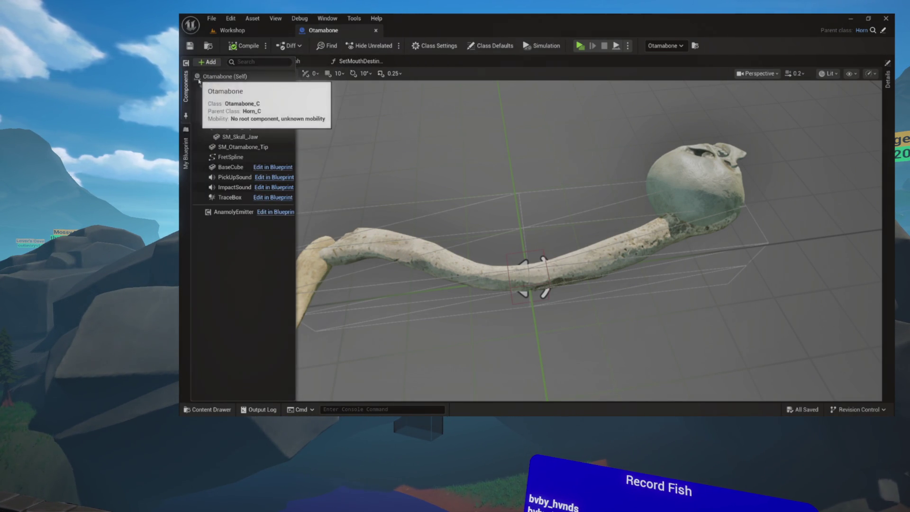
click(493, 46)
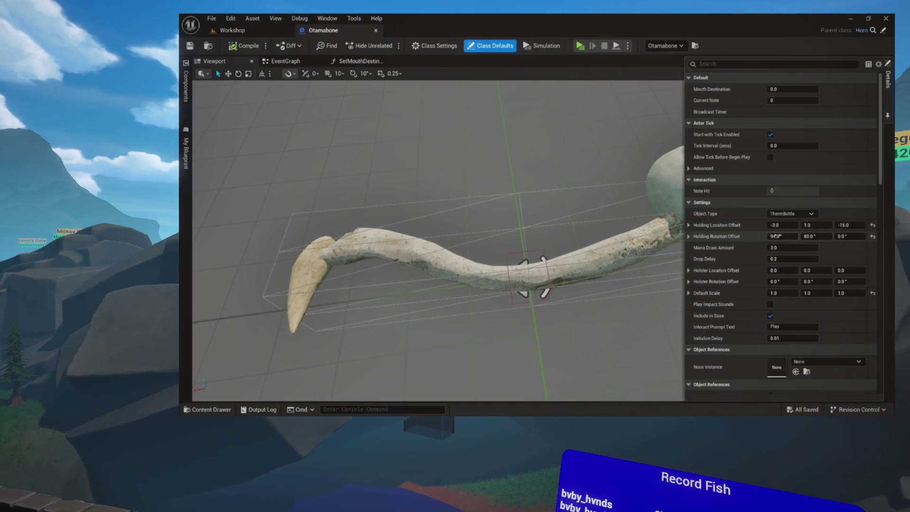
scroll(750, 222, down, 2)
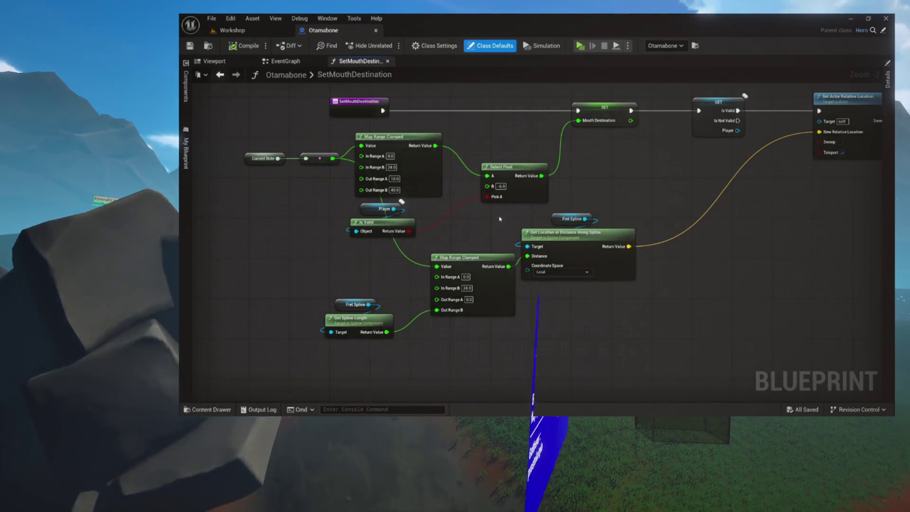
mouse_move(500, 219)
mouse_down()
mouse_move(471, 187)
mouse_move(339, 191)
mouse_move(310, 227)
mouse_up()
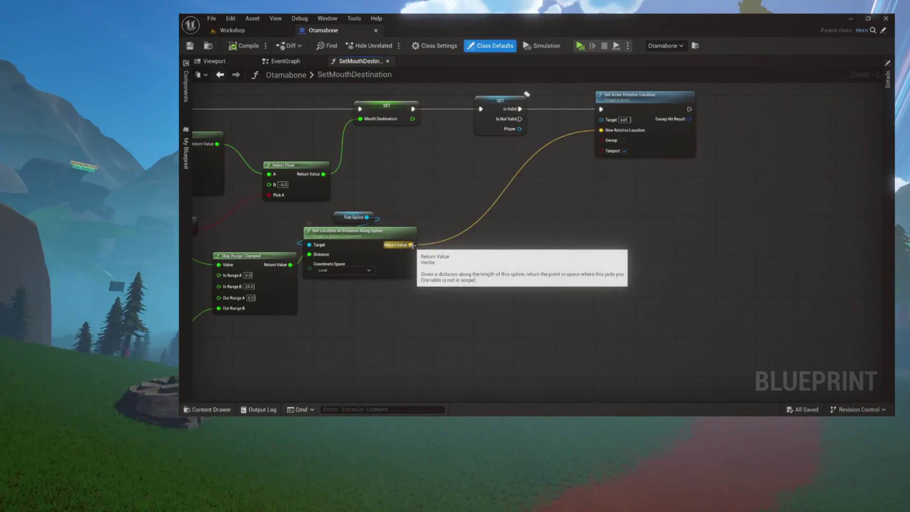
Step: Add a Rotate Vector node taking the spline location's Return Value as input A, then recheck Class Defaults
drag(410, 244, 475, 244)
text(rotate vec)
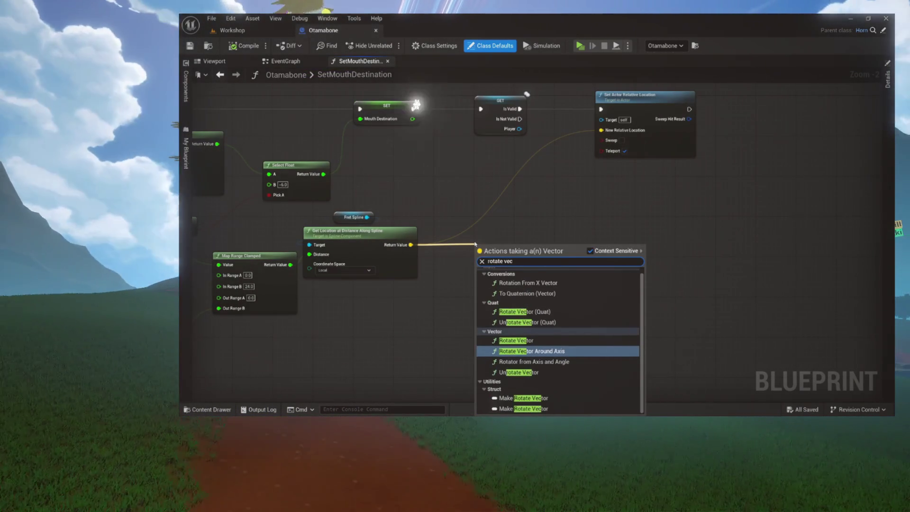
key(Up)
key(Return)
drag(494, 230, 569, 154)
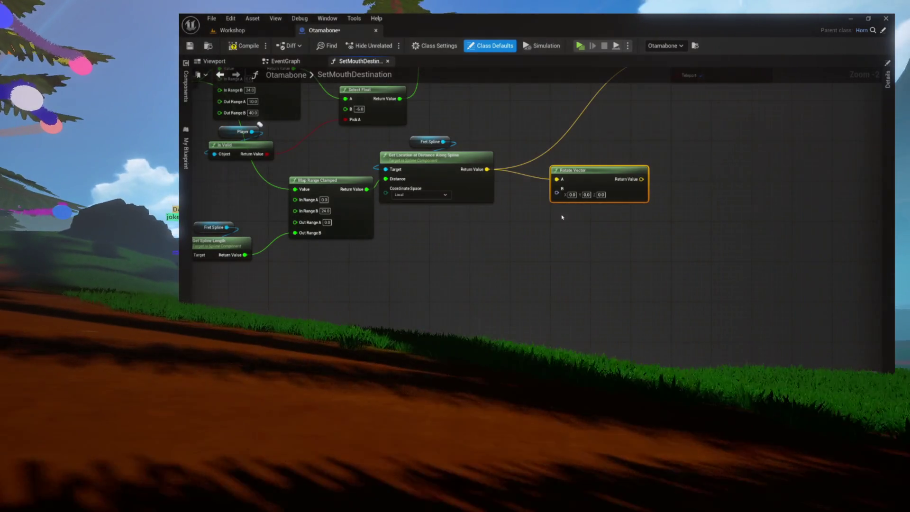
click(495, 48)
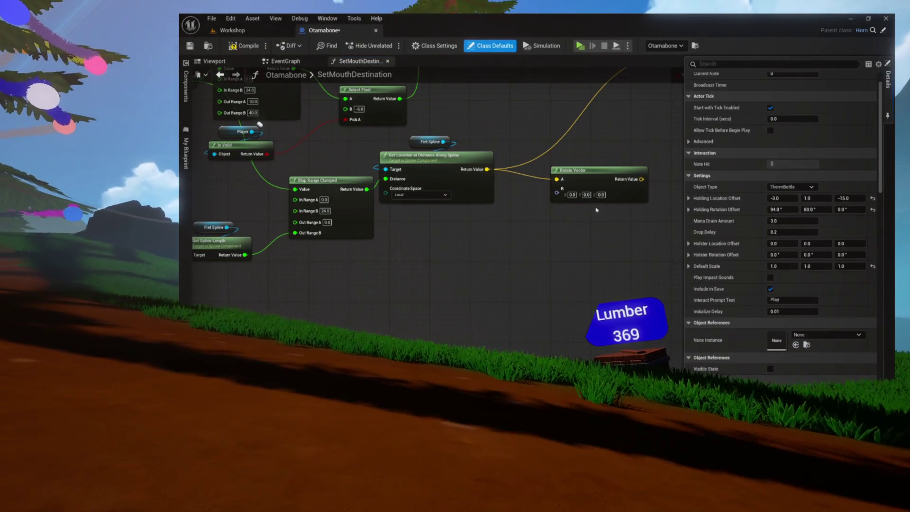
right_click(525, 226)
Step: Wire a Holding Rotation Offset getter into Rotate Vector's B and its output into Set Actor Relative Location, then compile
text(get)
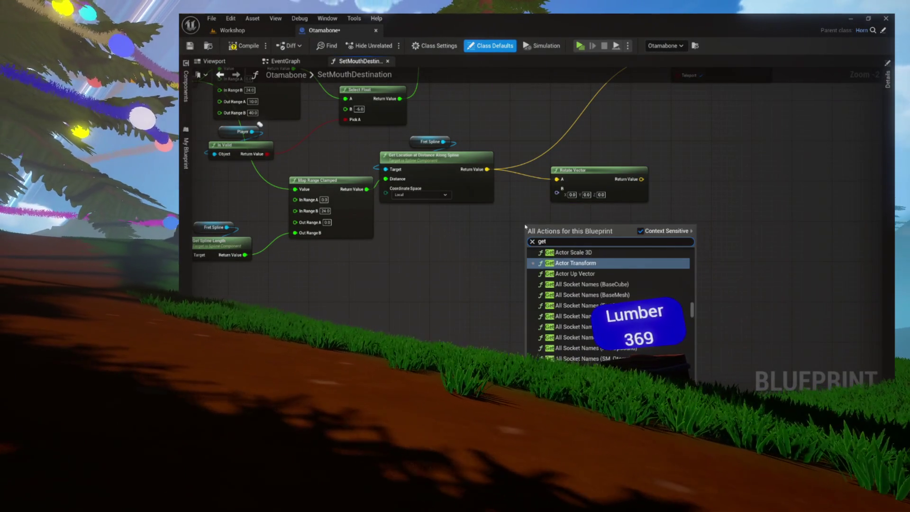
text( holding r)
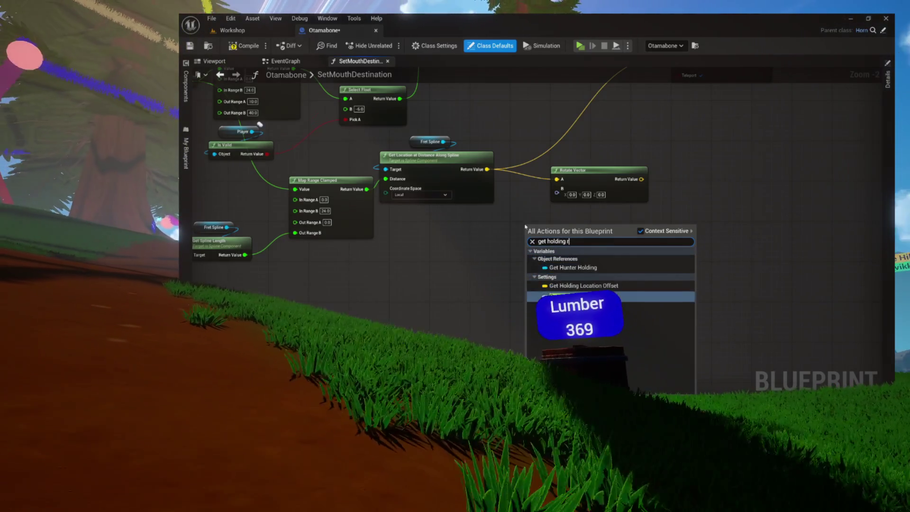
text(otation')
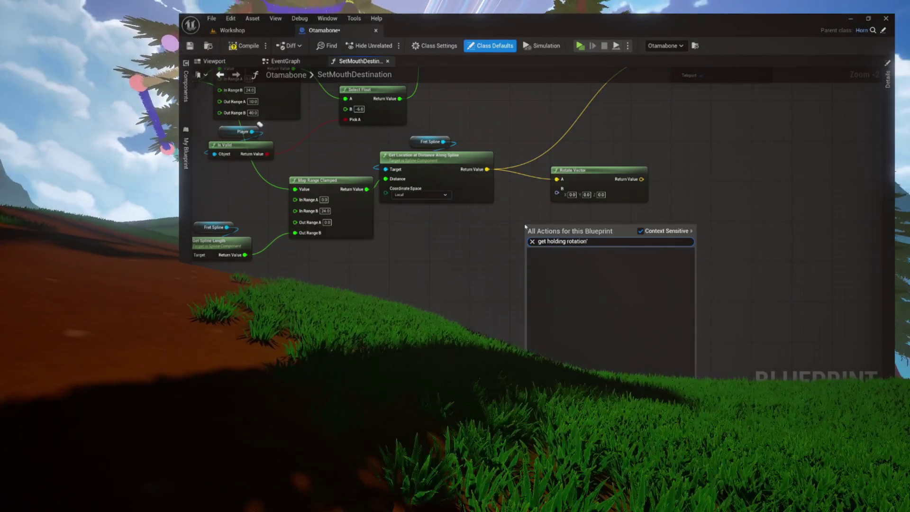
key(BackSpace)
key(Return)
mouse_move(573, 227)
mouse_down()
mouse_move(553, 204)
mouse_move(558, 189)
mouse_up()
mouse_move(478, 226)
mouse_down()
mouse_move(479, 272)
mouse_move(589, 126)
mouse_up()
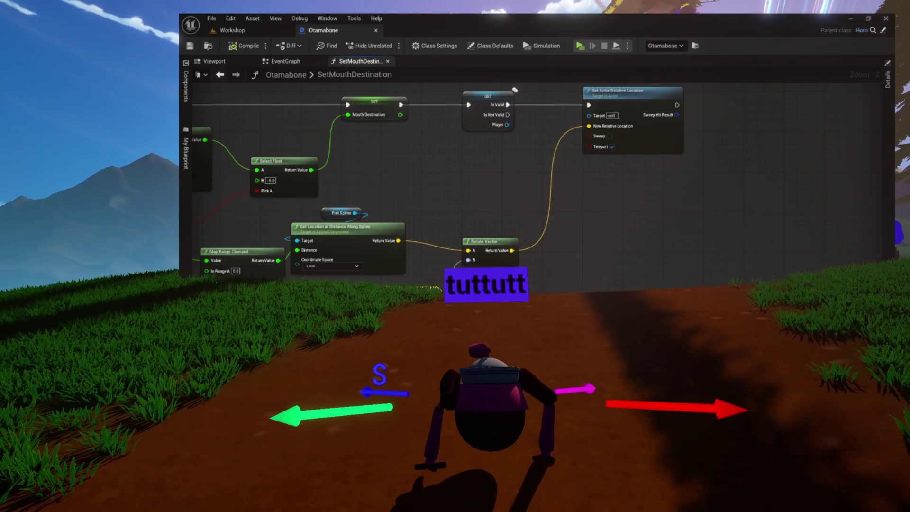
click(247, 48)
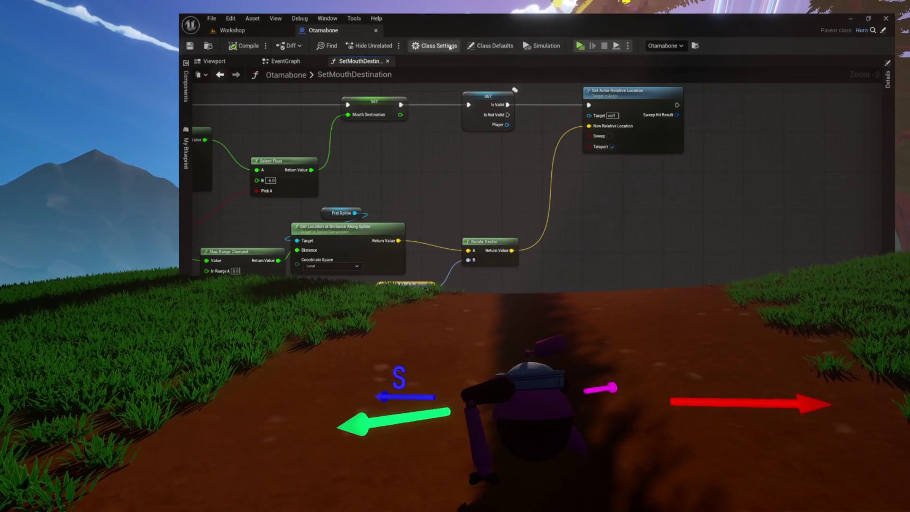
Step: Launch a standalone noox preview and choose Play on its title menu
click(581, 46)
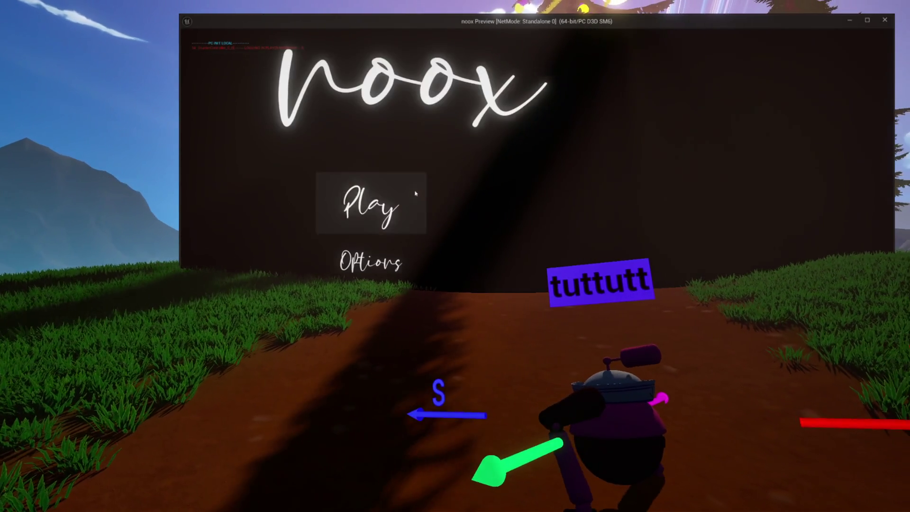
click(416, 193)
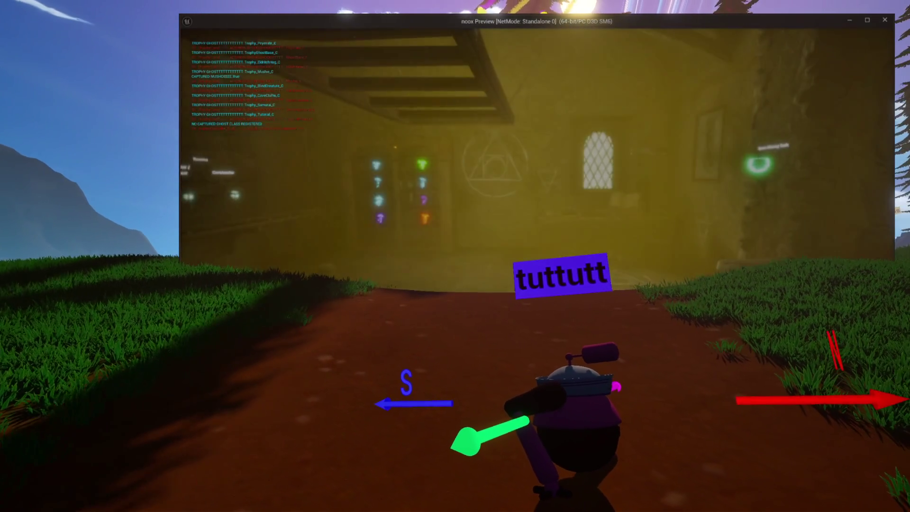
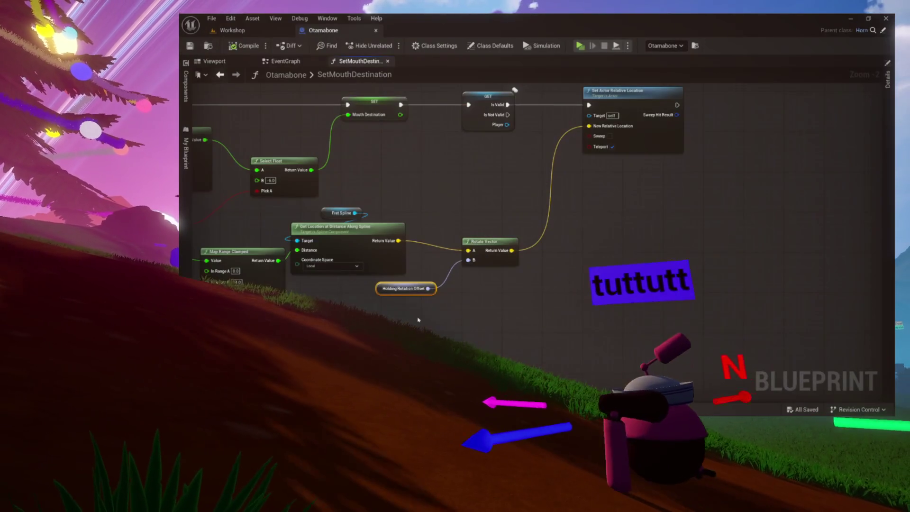
Step: Multiply Holding Rotation Offset by -1.0 into Rotate Vector's B pin, then compile
drag(441, 266, 390, 275)
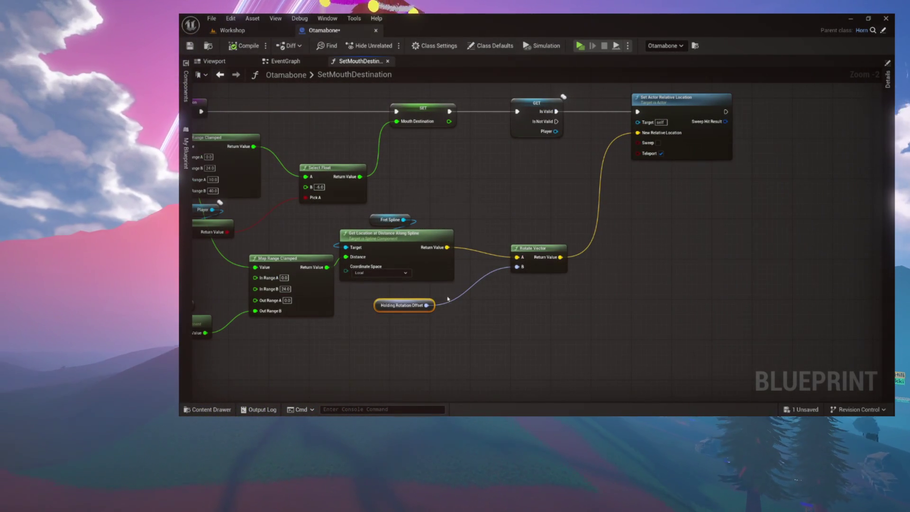
drag(489, 269, 488, 269)
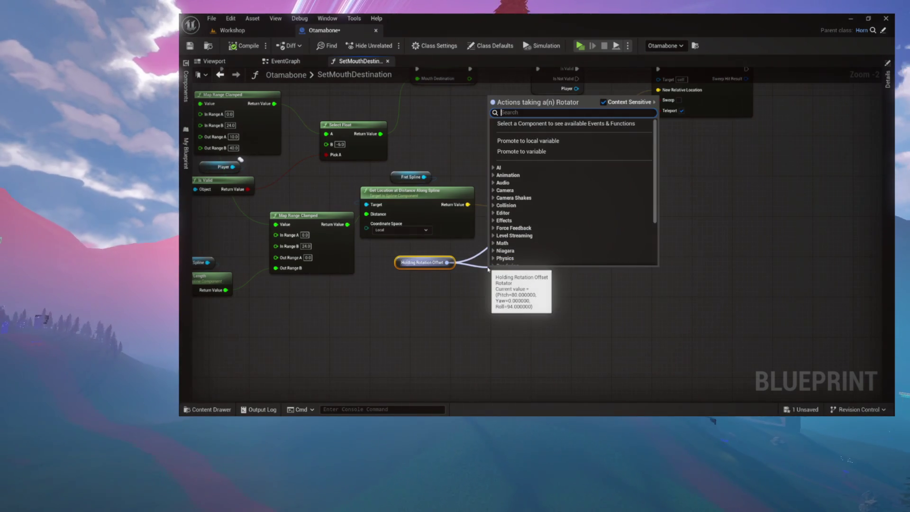
text(multiply)
key(Return)
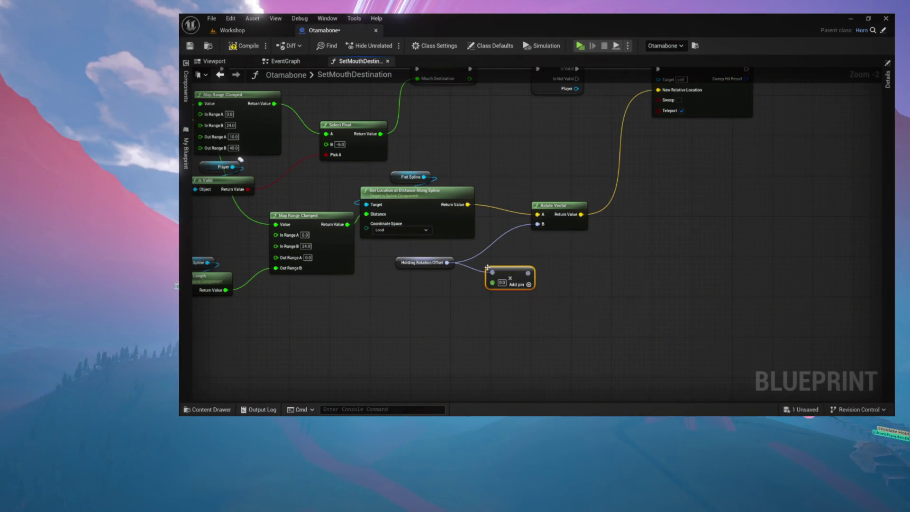
drag(529, 273, 532, 233)
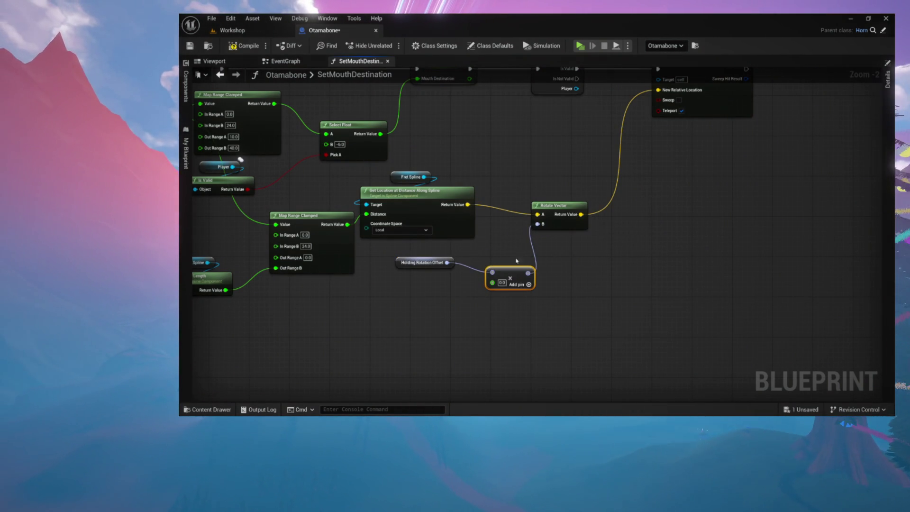
click(497, 251)
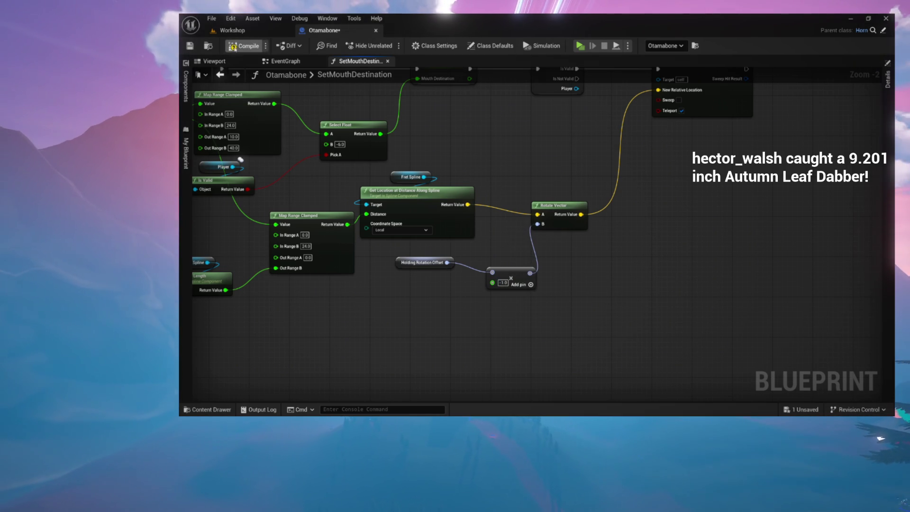
click(234, 47)
click(576, 48)
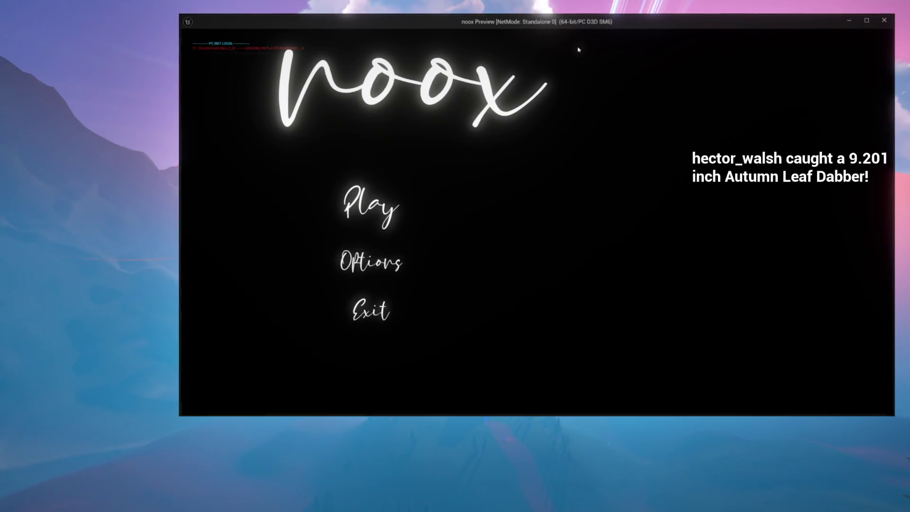
click(358, 201)
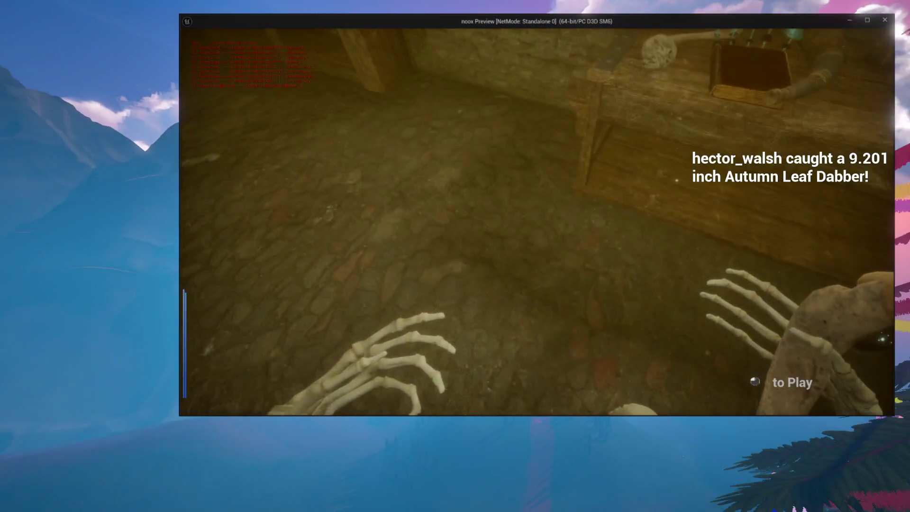
click(537, 215)
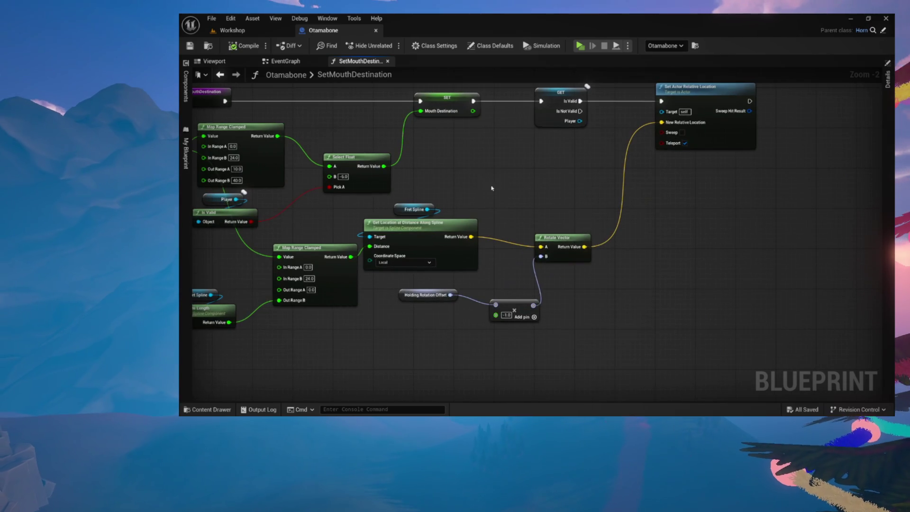
Step: Place a Get Player variable node next to the Is Valid check in SetMouthDestination
right_click(380, 345)
text(get player)
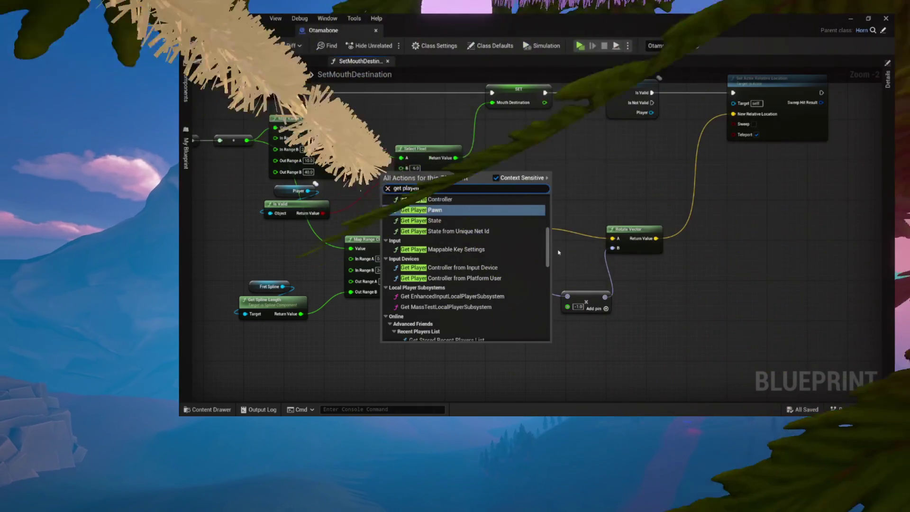
scroll(521, 334, down, 10)
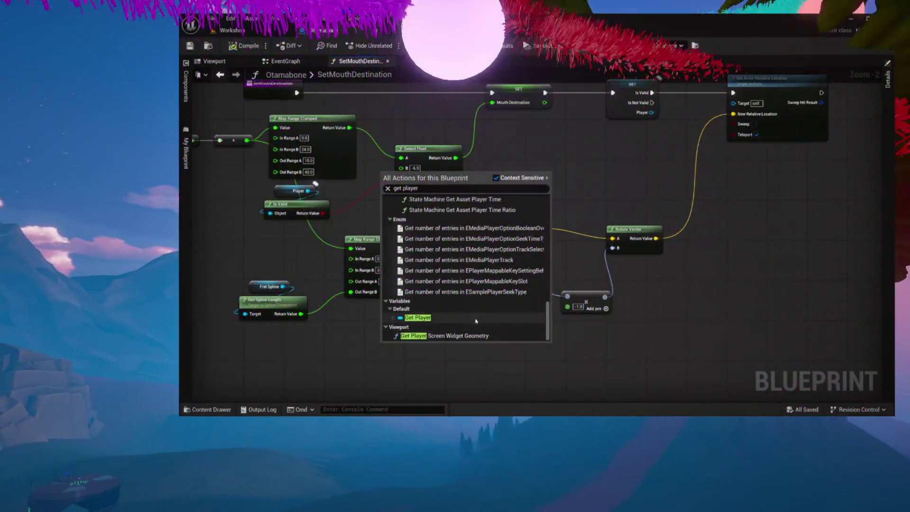
click(418, 318)
drag(424, 350, 568, 187)
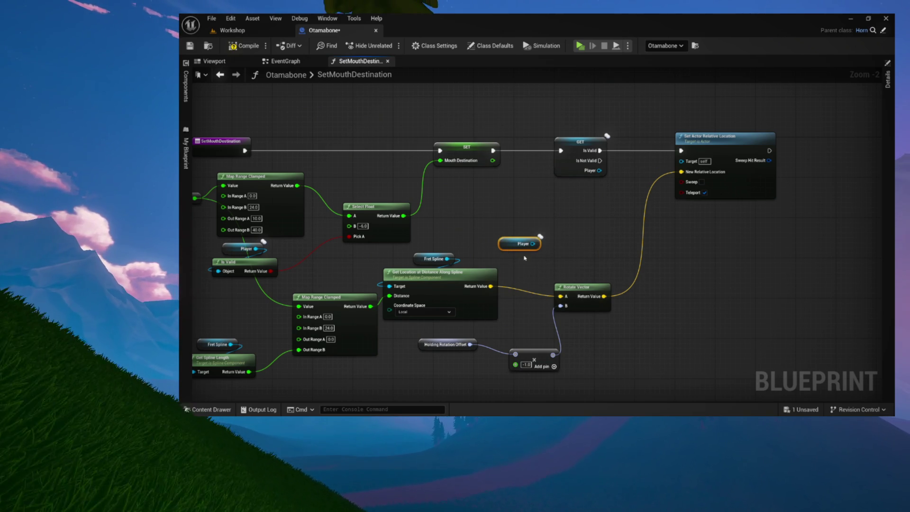
mouse_move(518, 247)
mouse_down()
mouse_move(503, 222)
mouse_move(564, 219)
mouse_up()
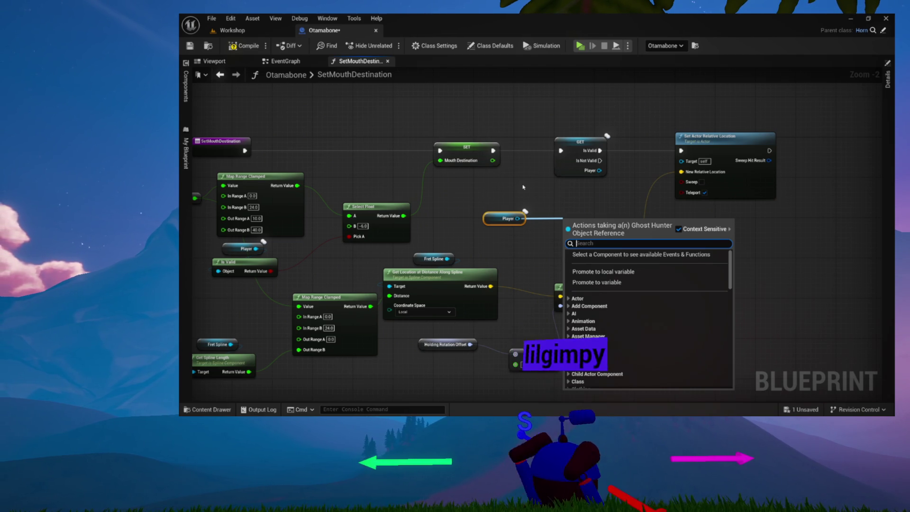
Step: Open the GhostHunter blueprint from the Characters folder of the Content Drawer
key(Escape)
key(ctrl+space)
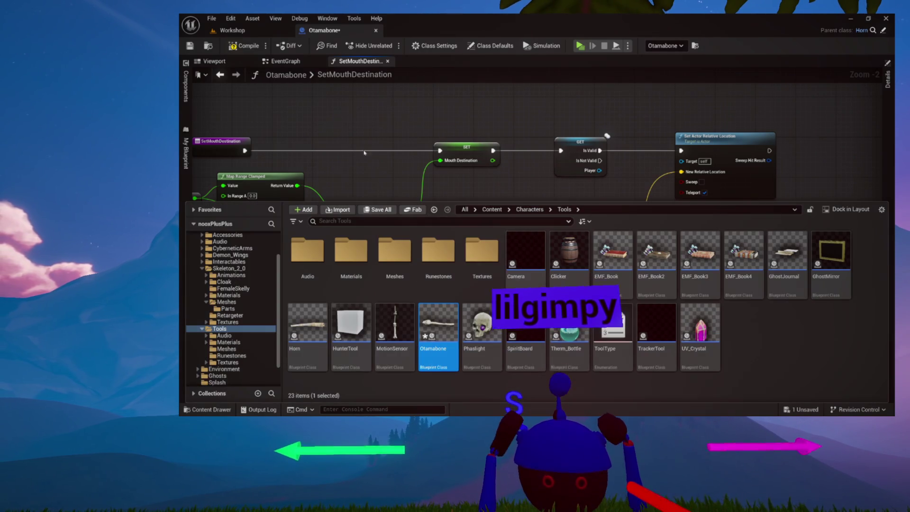
scroll(257, 251, up, 3)
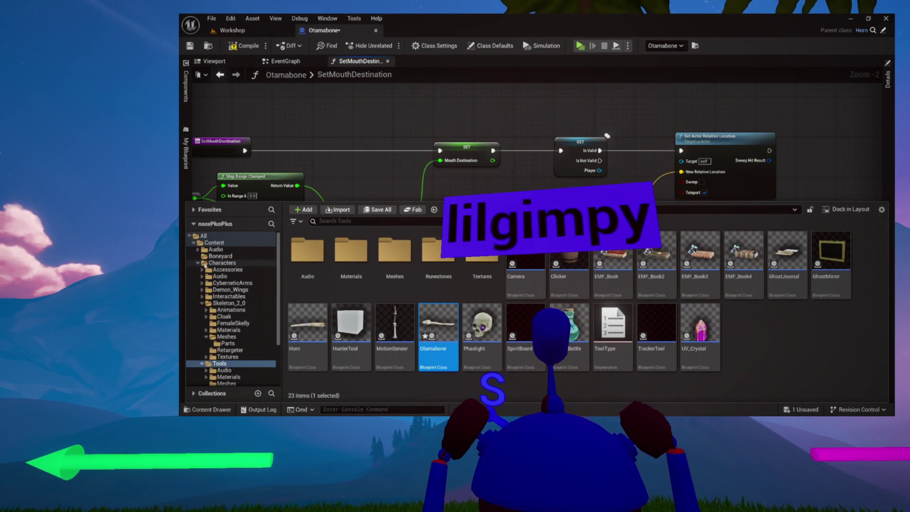
click(222, 262)
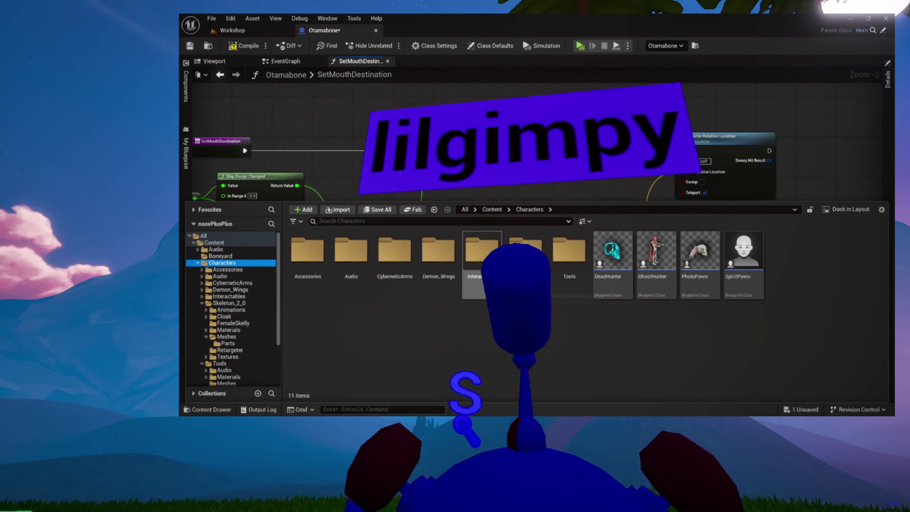
double_click(668, 234)
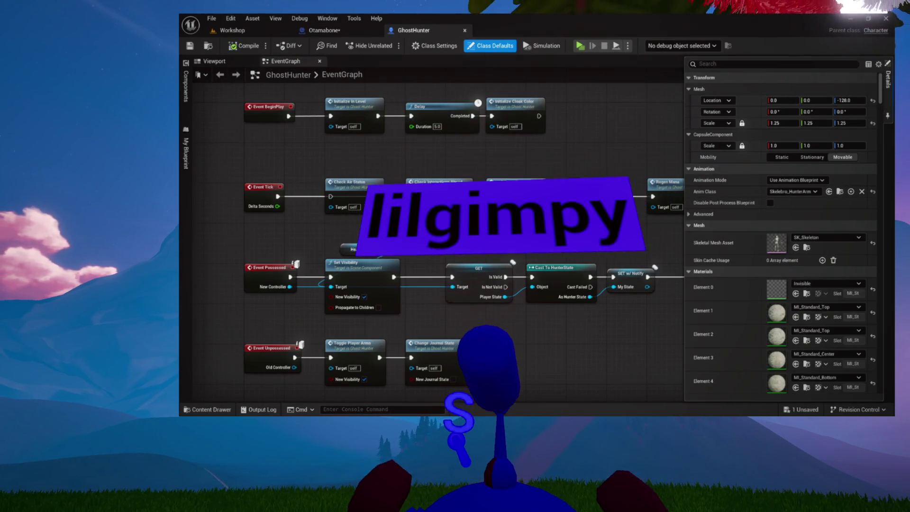
Step: Inspect GhostHunter's component hierarchy and orbit its viewport to face the character
click(188, 88)
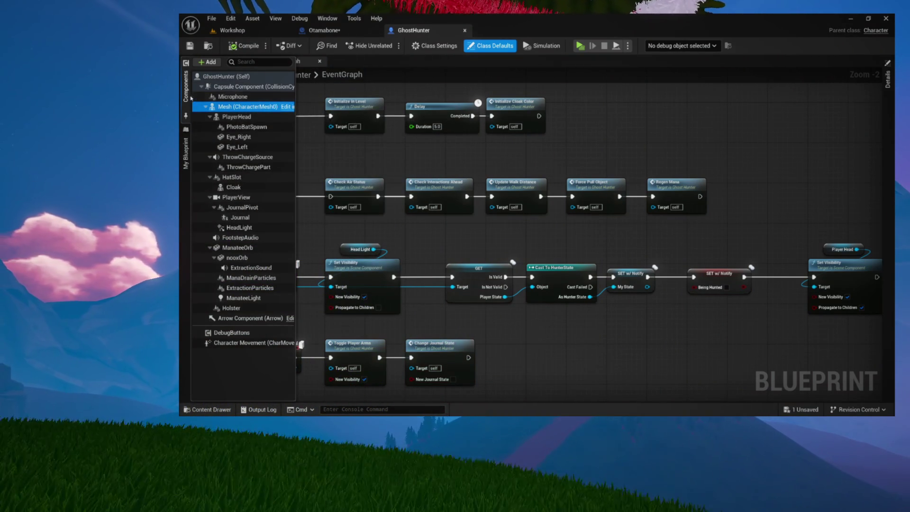
click(215, 61)
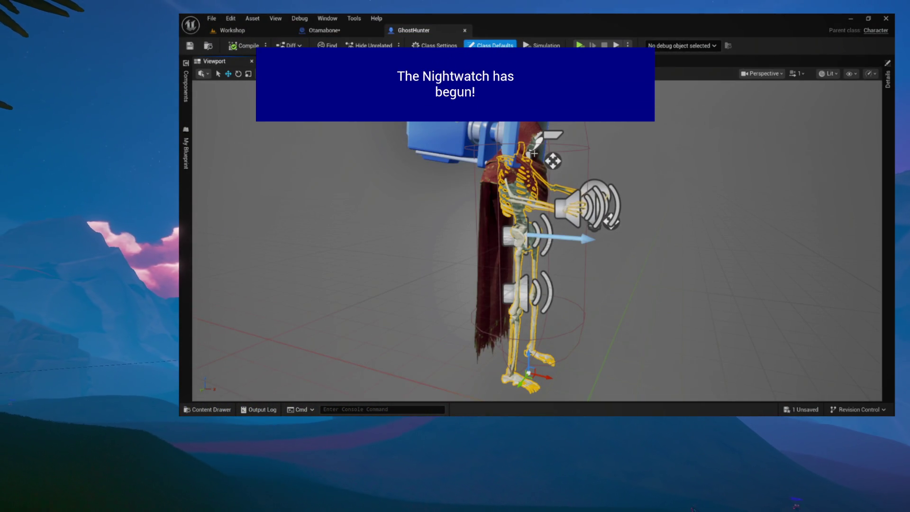
mouse_move(535, 153)
mouse_down()
mouse_move(440, 157)
mouse_move(413, 128)
mouse_up()
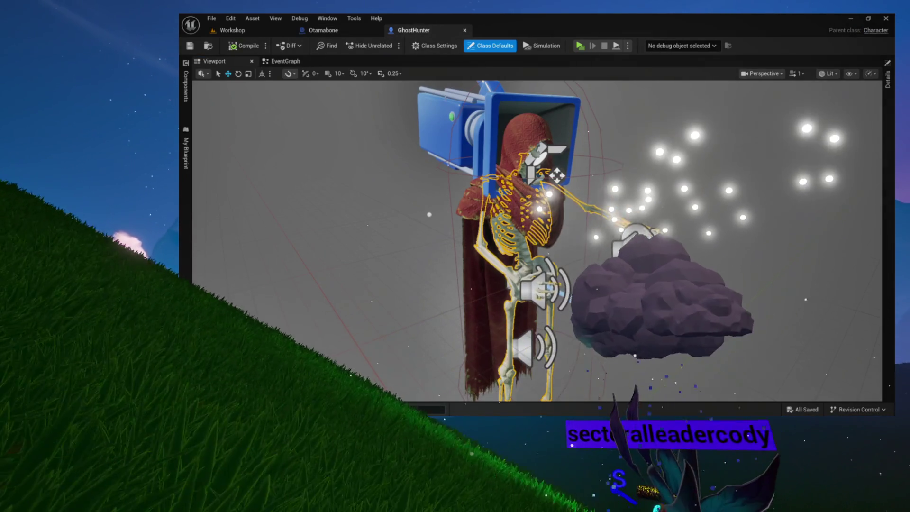
click(186, 84)
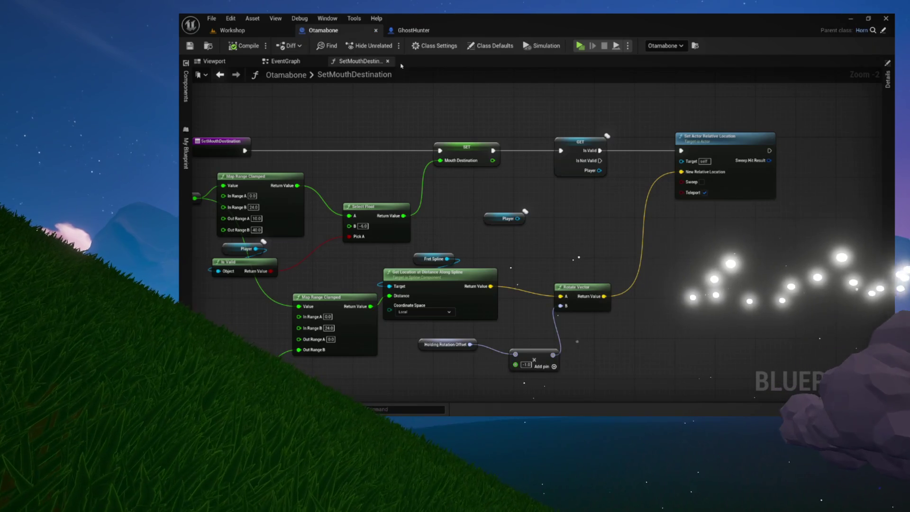
Step: From the Player getter, chain a Get Mesh node into a new Get Bone Transform node
drag(518, 218, 538, 219)
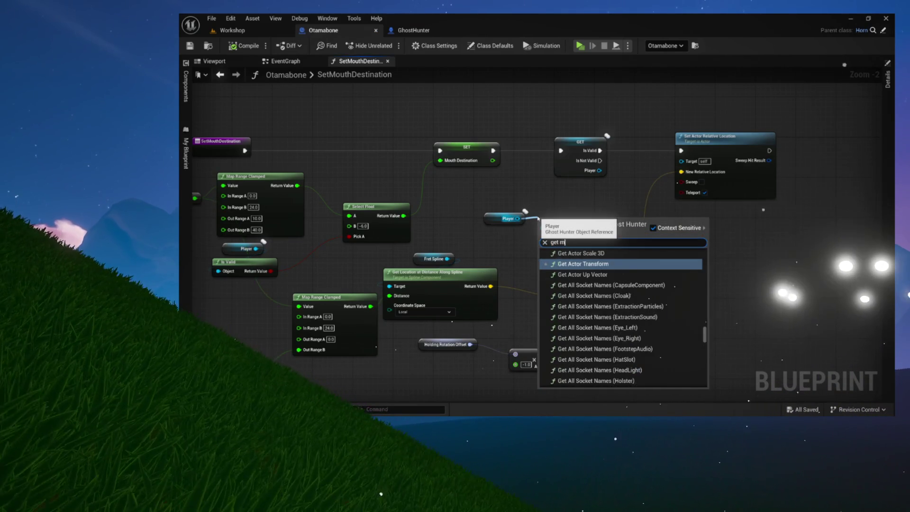
text(mesh)
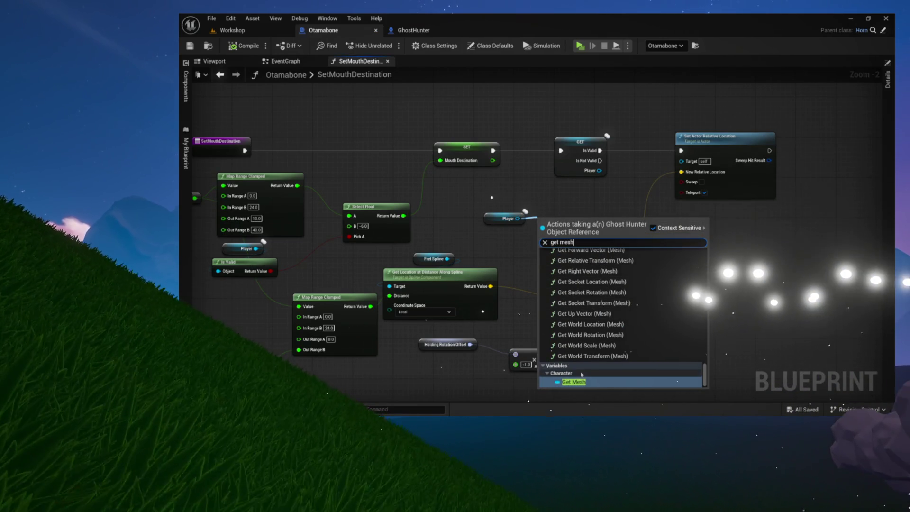
key(Return)
mouse_move(564, 225)
mouse_down()
mouse_move(526, 232)
mouse_move(571, 230)
mouse_up()
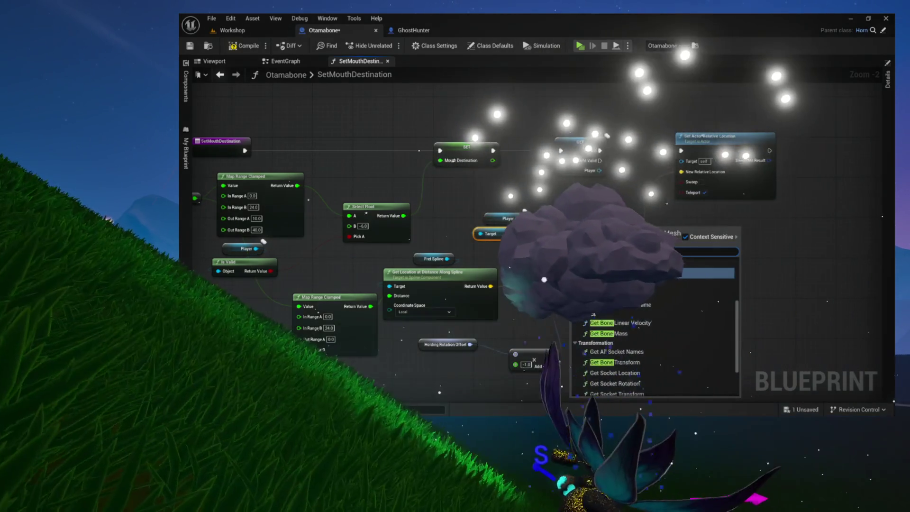
text(bone tran)
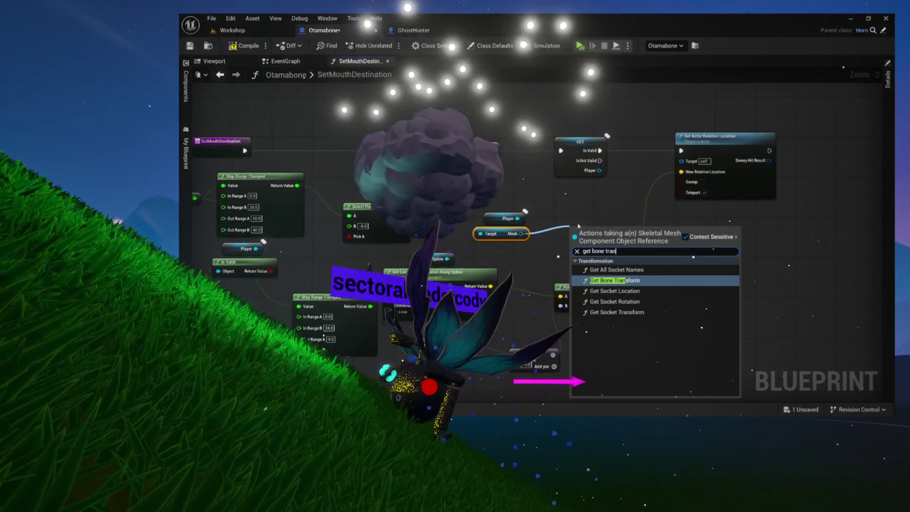
key(Return)
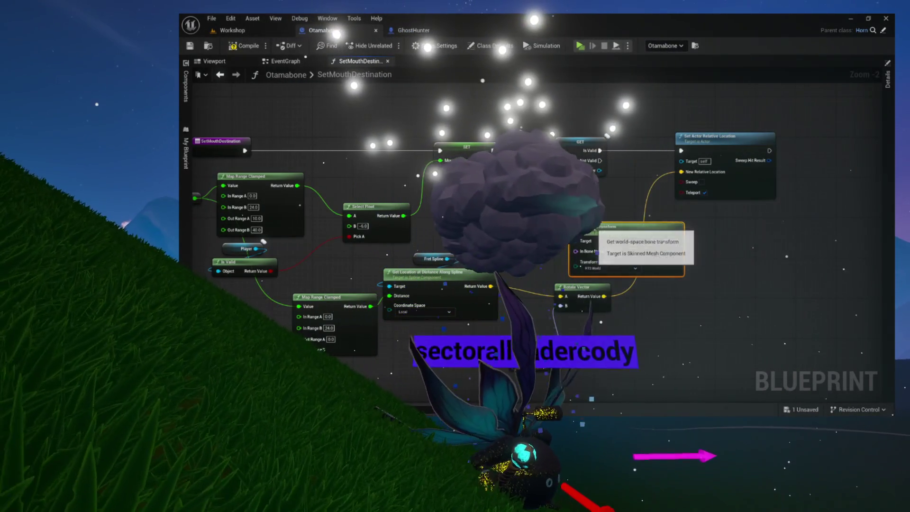
mouse_move(641, 255)
mouse_down()
mouse_move(630, 207)
mouse_move(508, 197)
mouse_up()
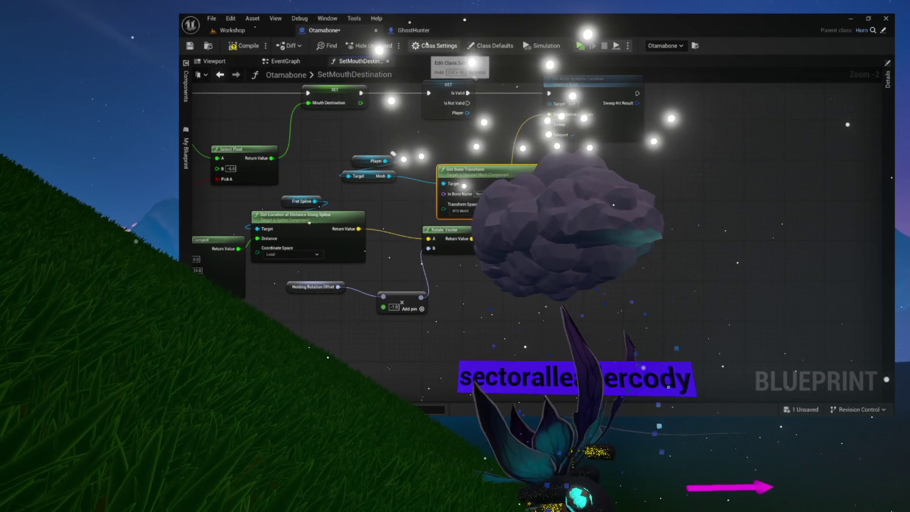
click(424, 31)
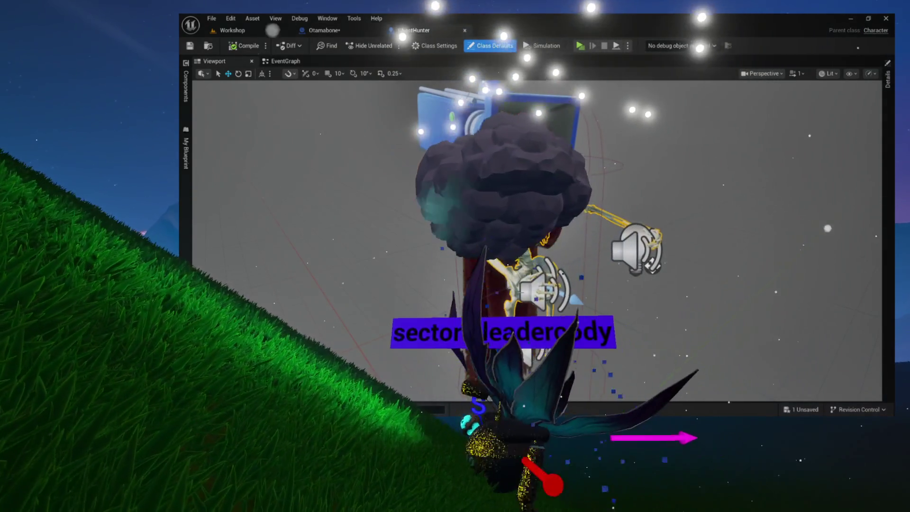
Step: Copy the hand bone name from the Parent Socket of GhostHunter's chest sound component
click(545, 286)
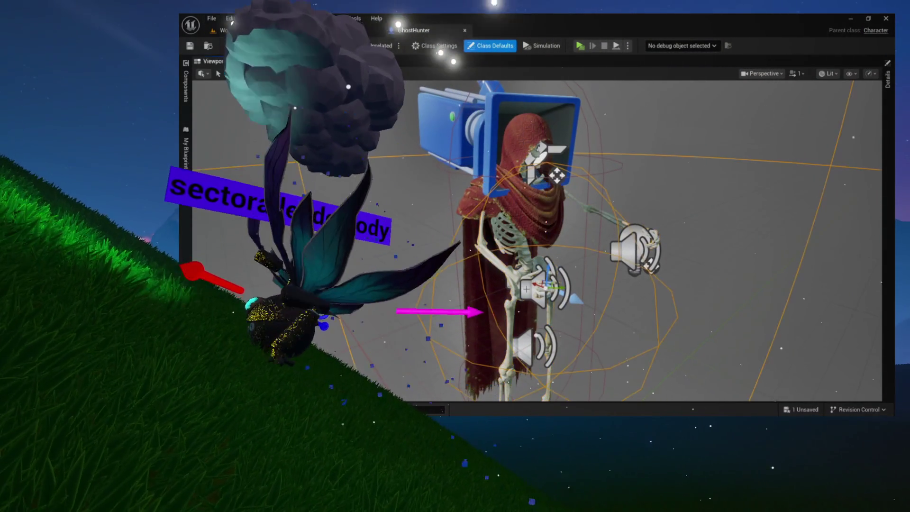
click(888, 78)
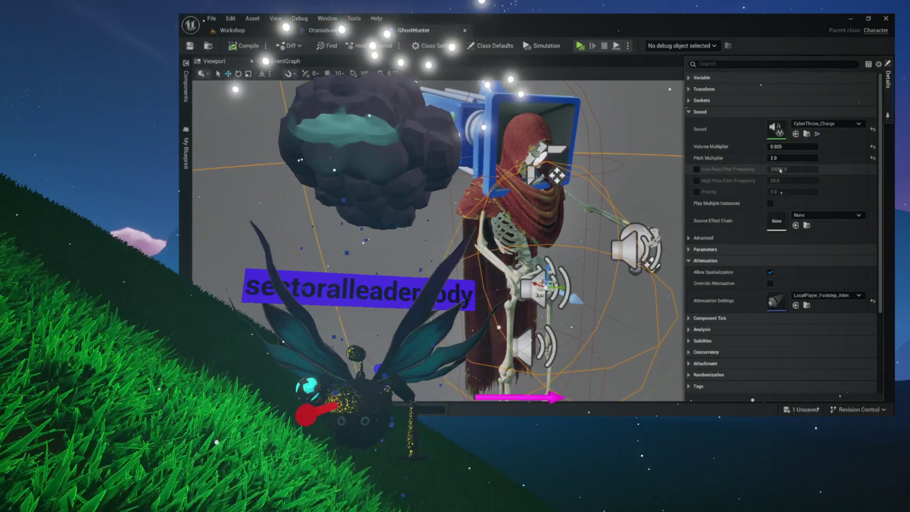
click(690, 101)
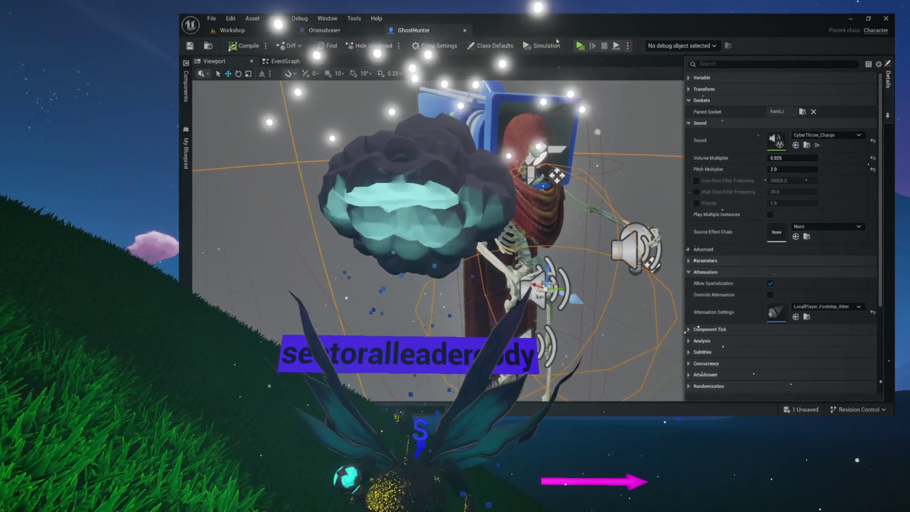
right_click(772, 112)
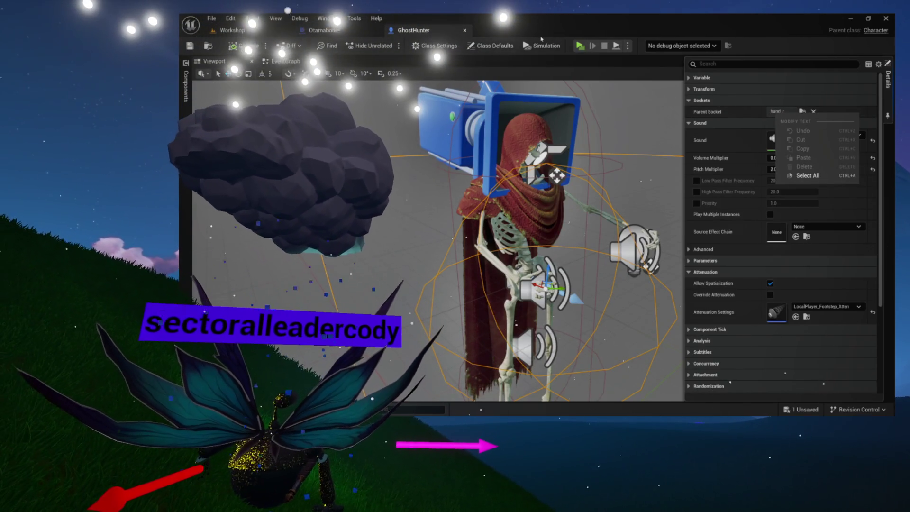
click(353, 32)
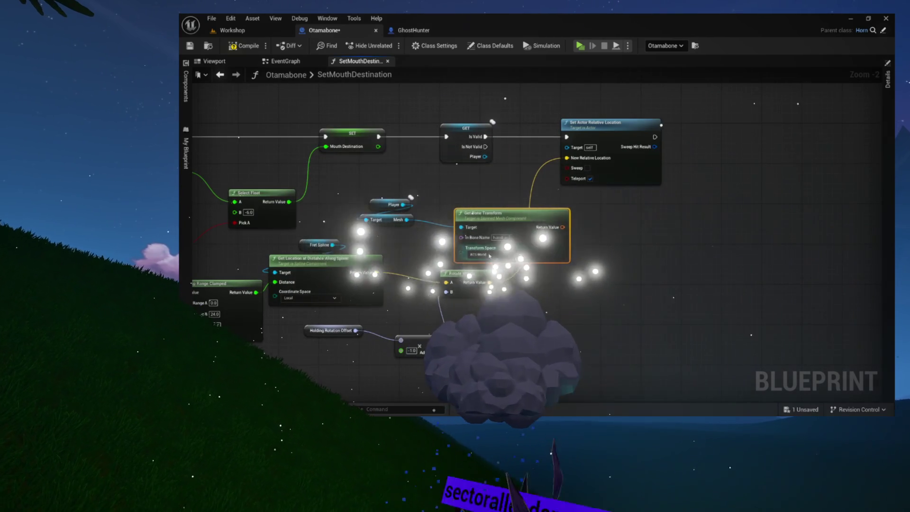
Step: Set Get Bone Transform's transform space to RTS Actor and rearrange the Player and Mesh nodes
click(479, 254)
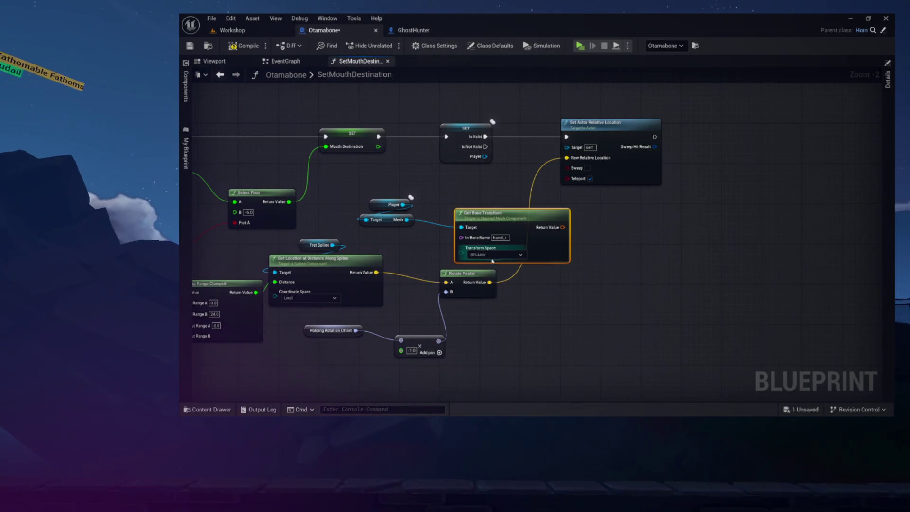
mouse_move(466, 204)
mouse_down()
mouse_move(429, 234)
mouse_move(429, 209)
mouse_up()
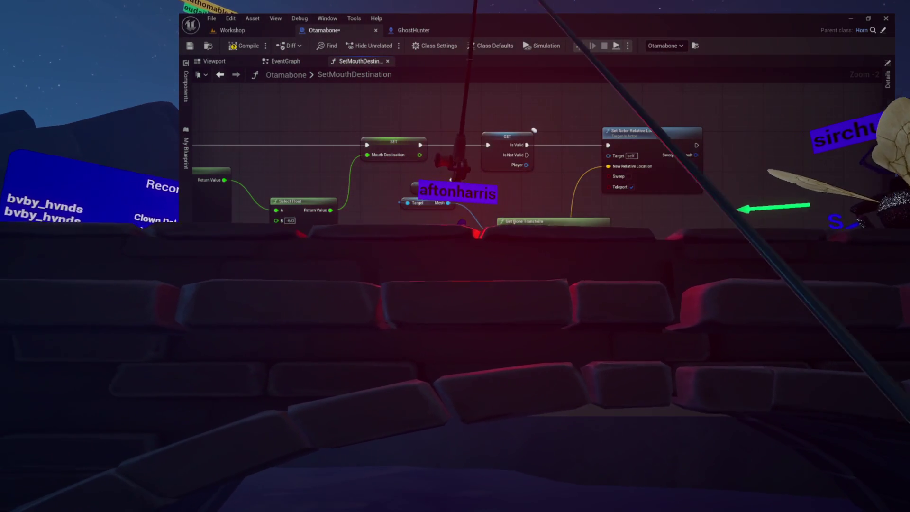
drag(514, 223, 460, 221)
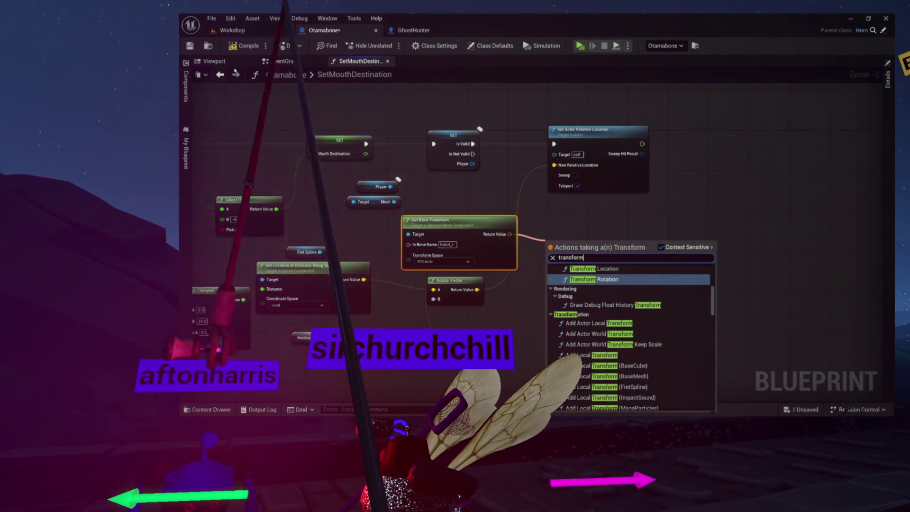
click(215, 61)
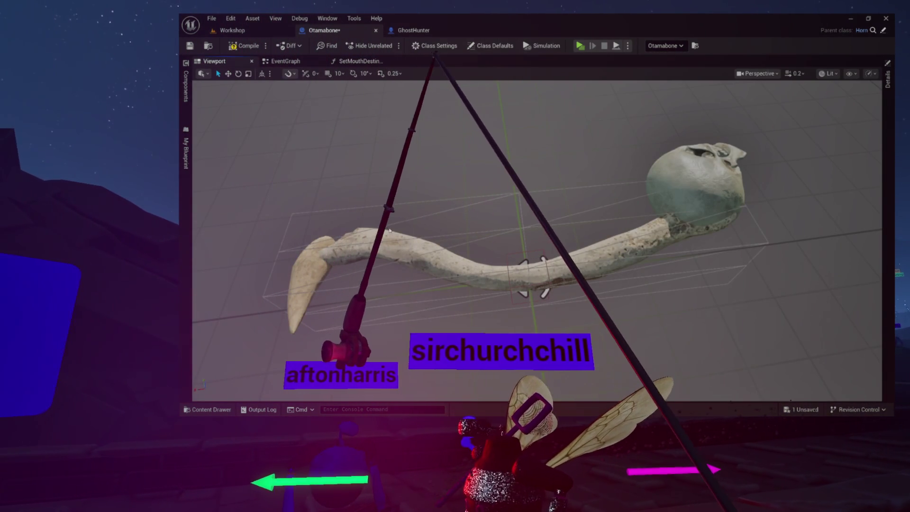
Step: Select SM_Skull_Top and FretSpline and orbit the viewport to inspect the bone mesh
click(186, 86)
click(236, 127)
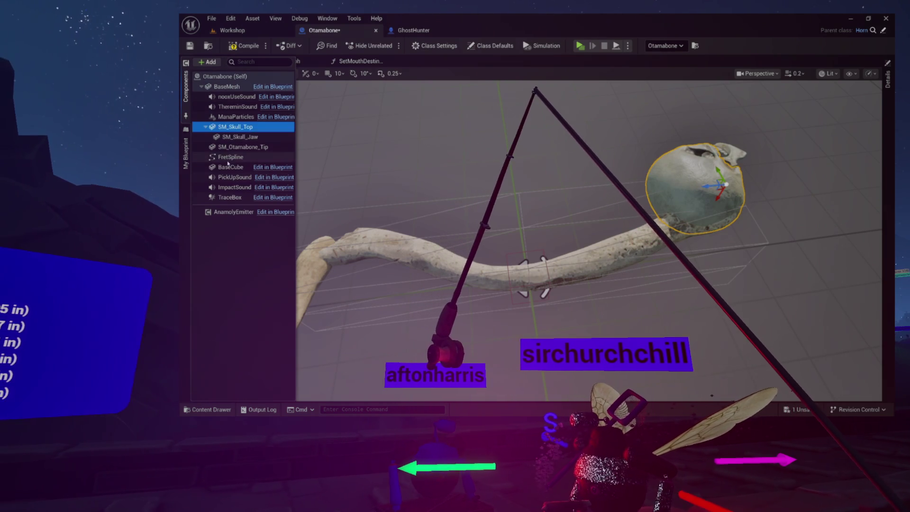
click(231, 157)
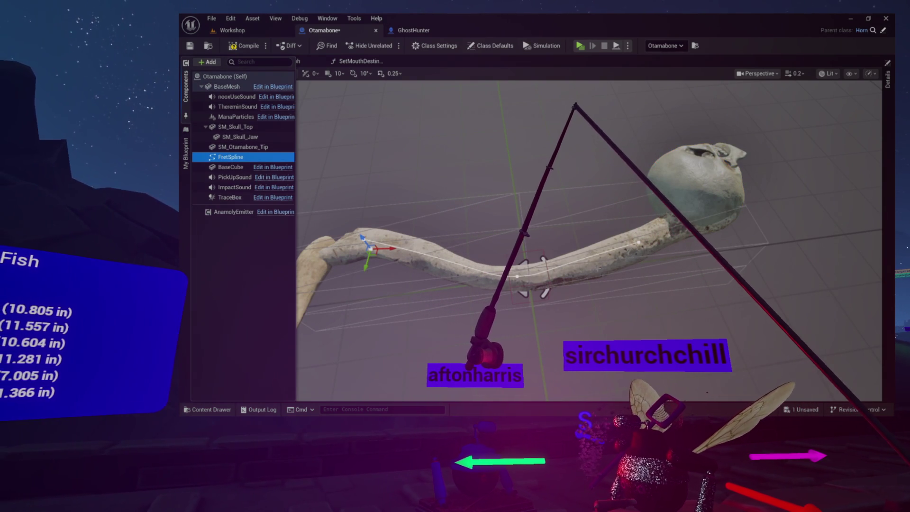
drag(564, 232, 436, 206)
drag(550, 209, 555, 207)
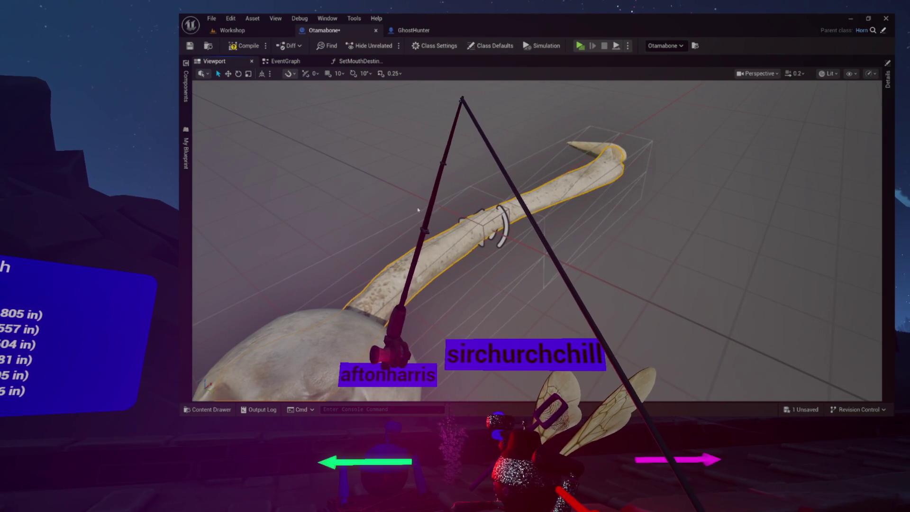
click(186, 90)
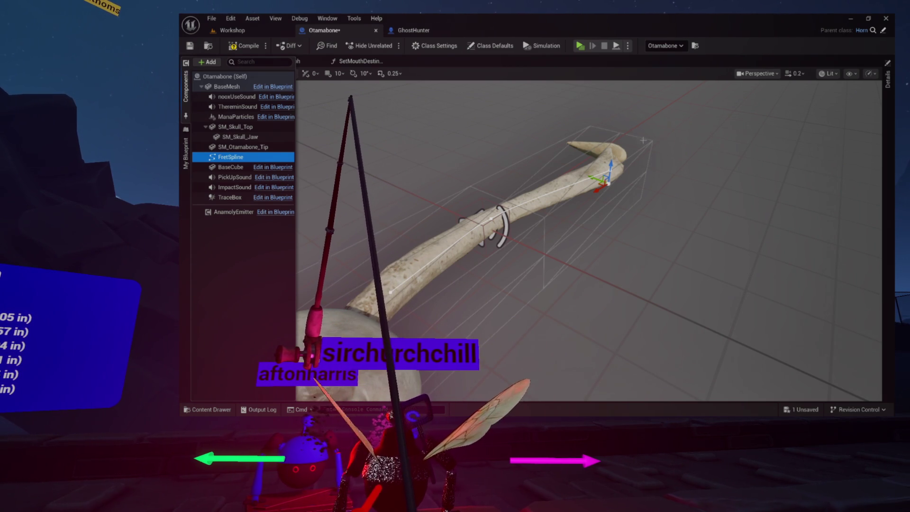
click(361, 61)
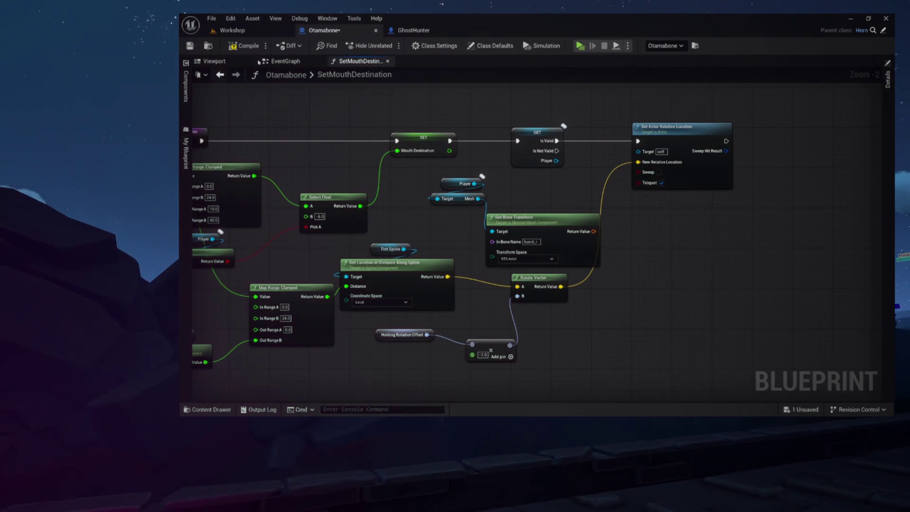
Step: Switch to the Otamabone viewport to view the bone shaft and tip
click(215, 61)
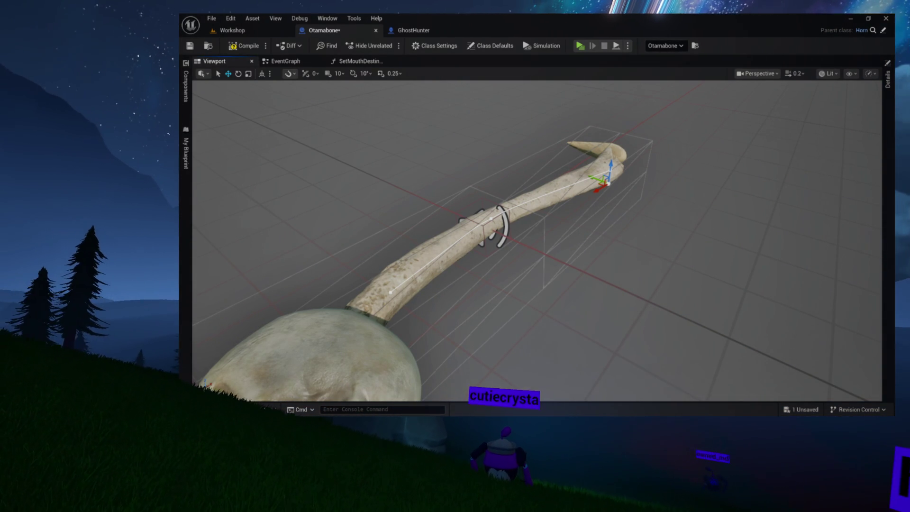
Step: Locate the SM_Otamabone_Shaft asset via the BaseMesh component's static mesh property
click(186, 86)
click(235, 127)
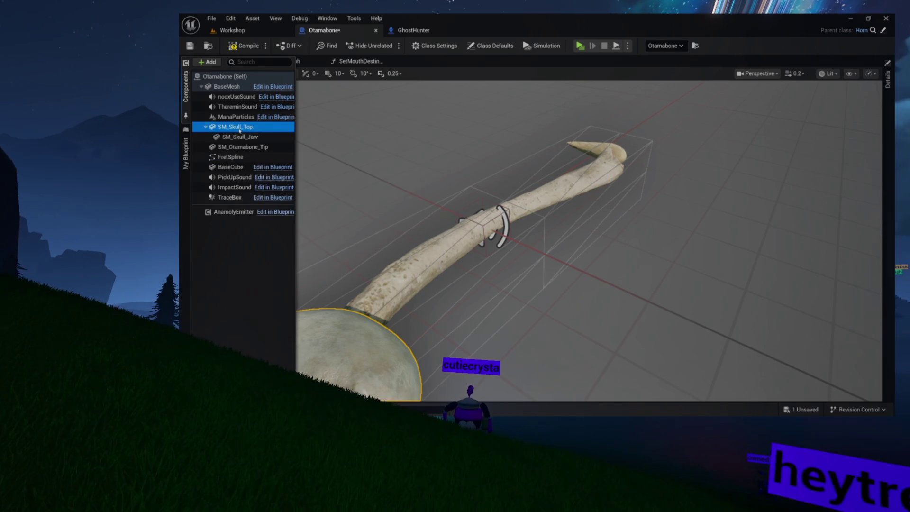
right_click(272, 138)
click(226, 86)
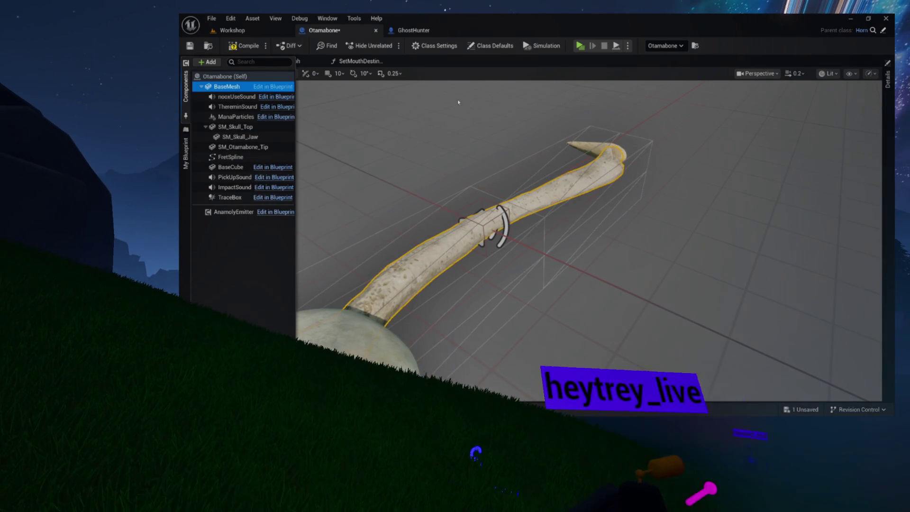
click(888, 78)
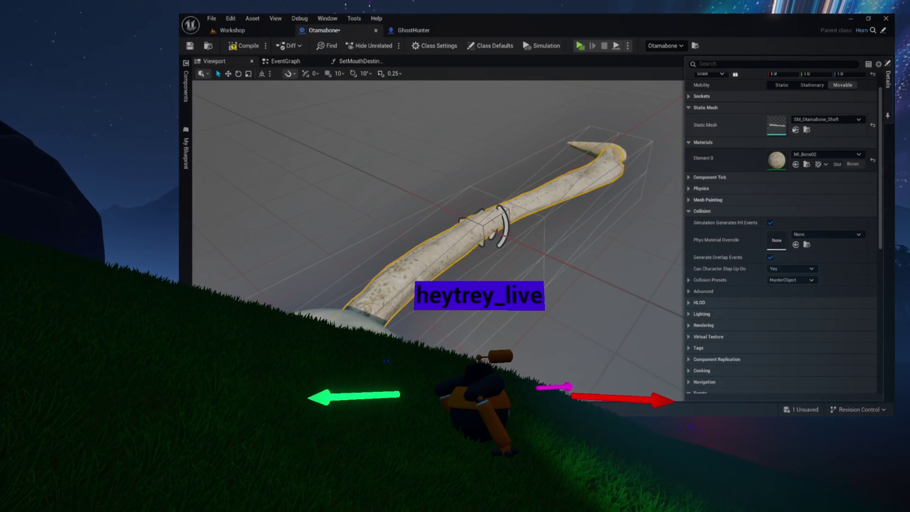
click(807, 130)
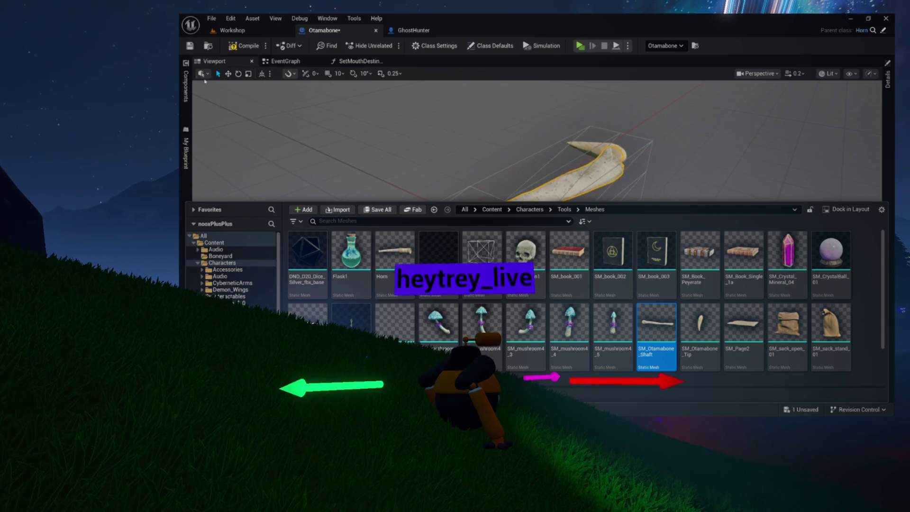
Step: Add a Static Mesh component using SM_Otamabone_Shaft and name it BoneShaft
click(186, 85)
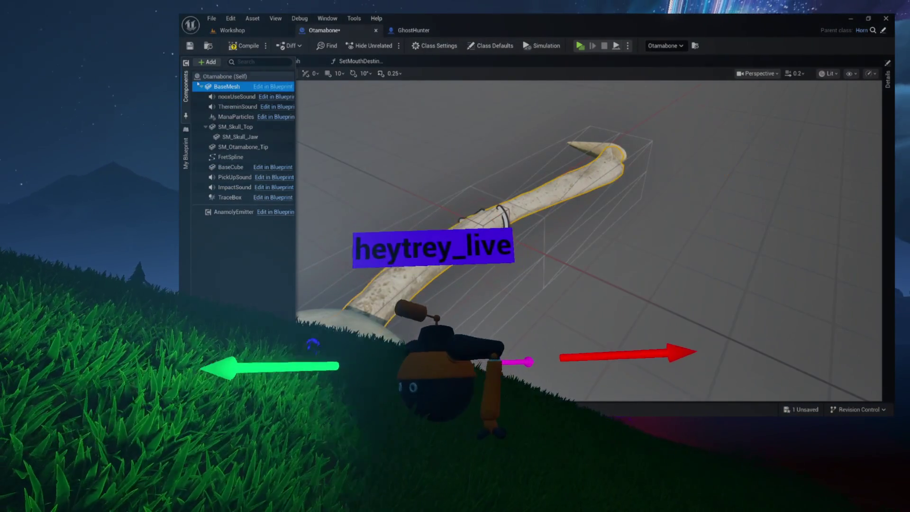
click(208, 61)
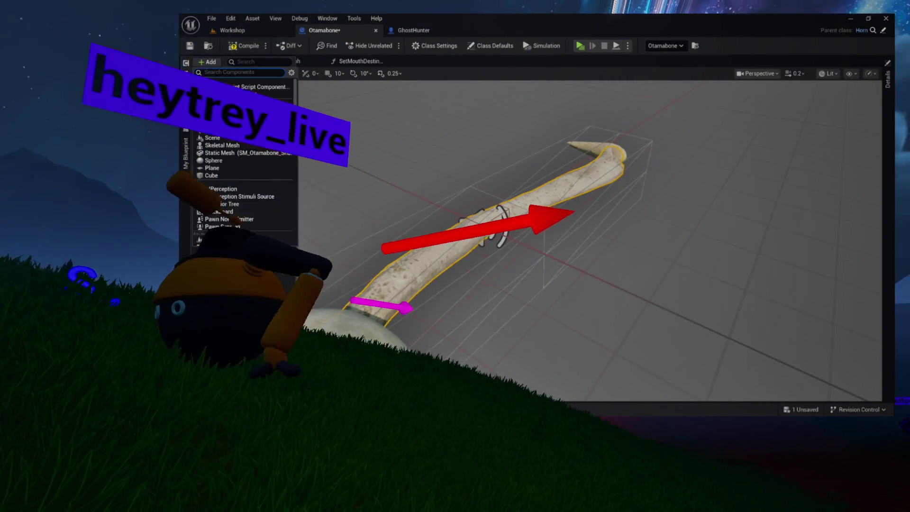
click(240, 153)
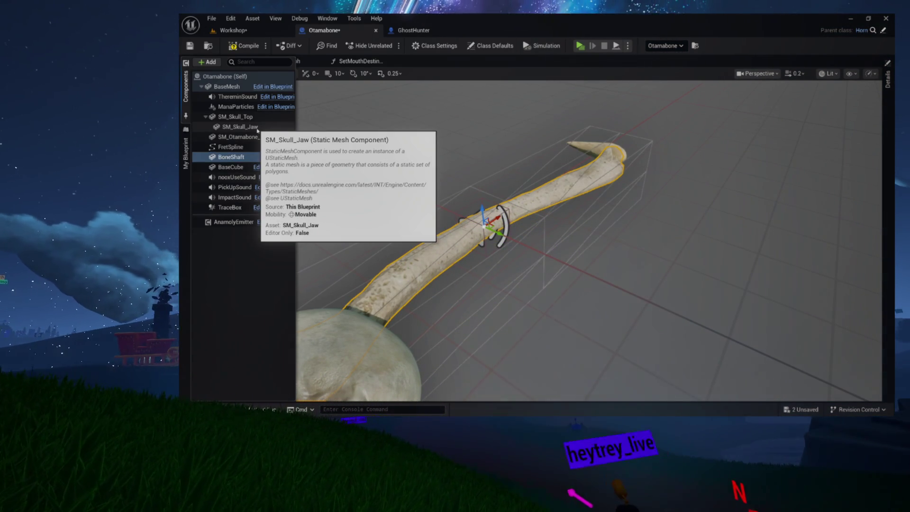
key(Return)
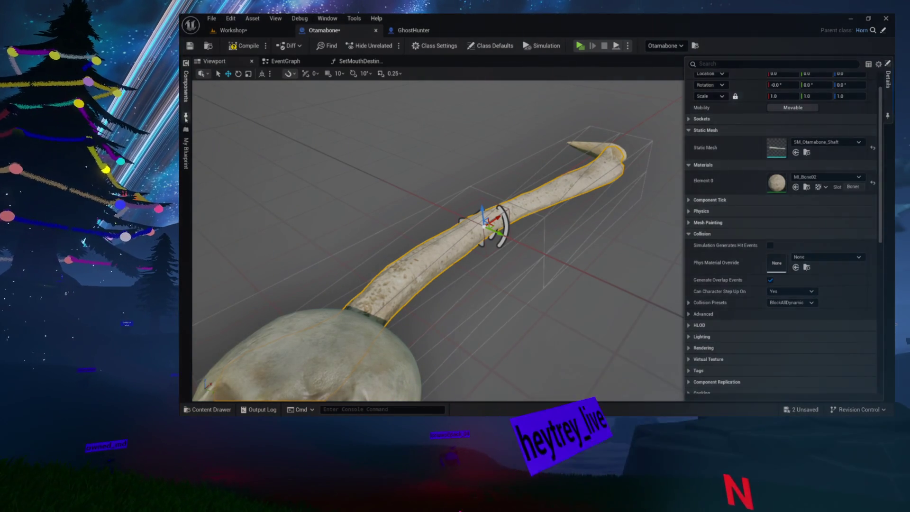
click(186, 86)
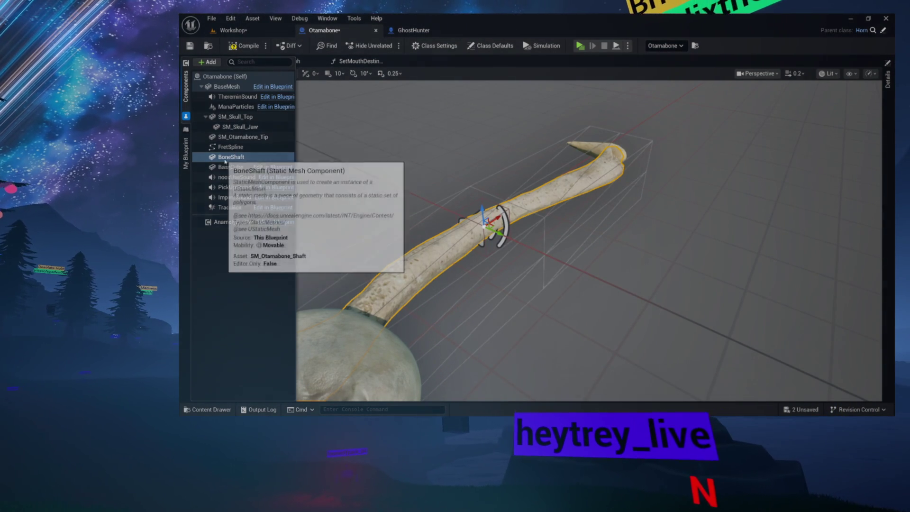
click(231, 107)
drag(231, 107, 230, 155)
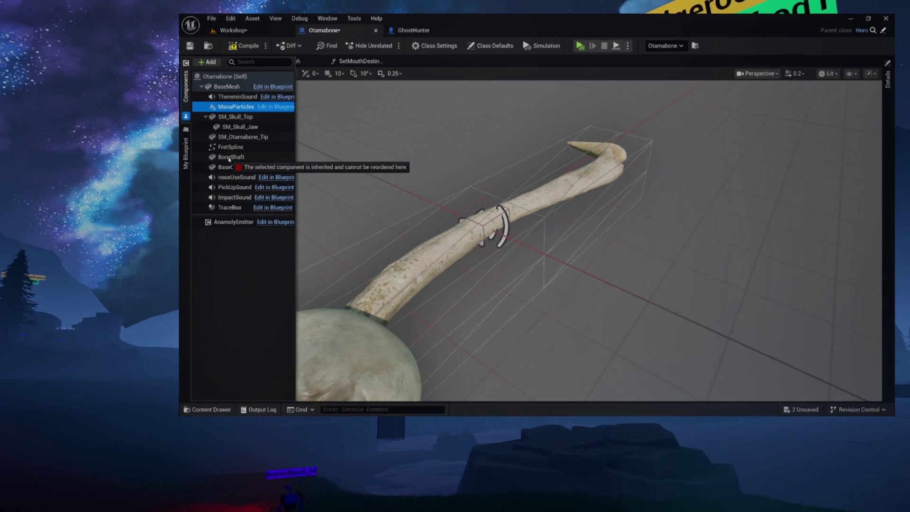
drag(229, 159, 230, 158)
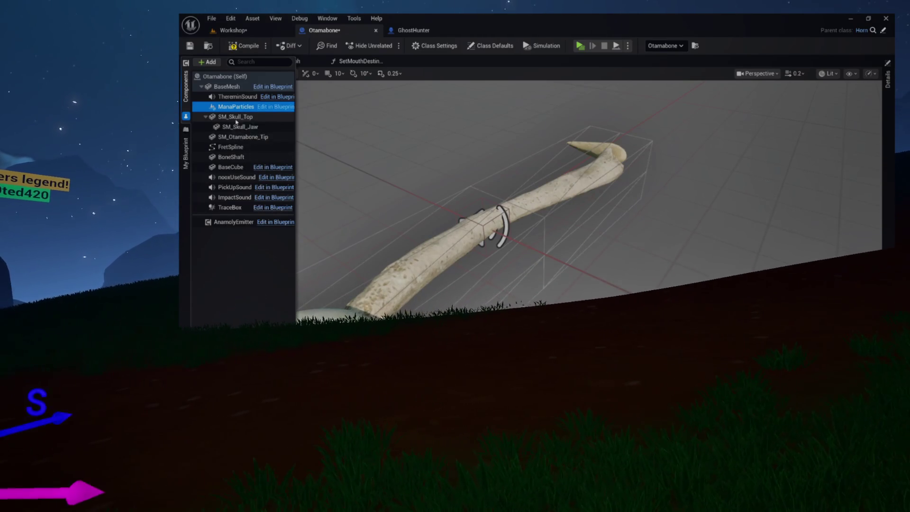
click(238, 119)
Step: Nest SM_Skull_Top and SM_Otamabone_Tip under the BoneShaft component
drag(238, 119, 230, 157)
drag(475, 122, 513, 133)
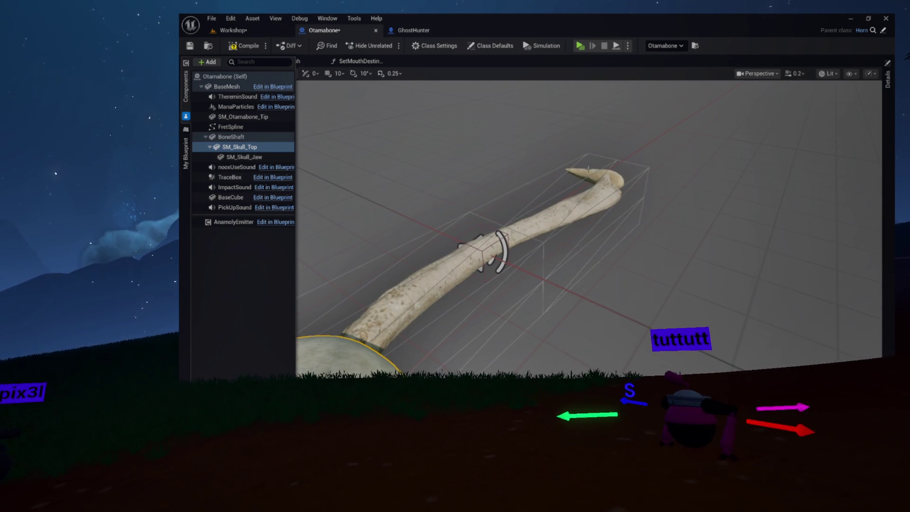
mouse_move(230, 139)
mouse_down()
mouse_move(231, 172)
mouse_move(233, 137)
mouse_up()
click(280, 128)
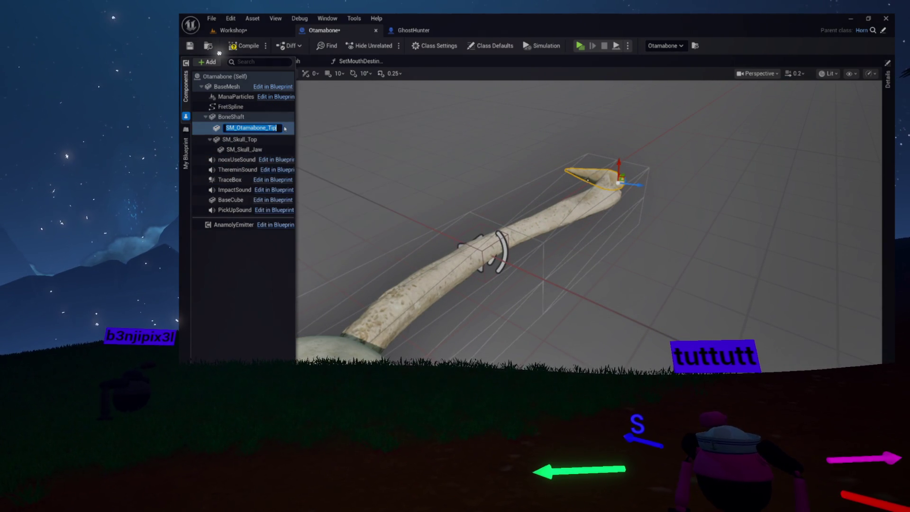
text(Tip)
Step: Rename the tip and skull components to Tip and Skull, then show BaseMesh's details
key(Return)
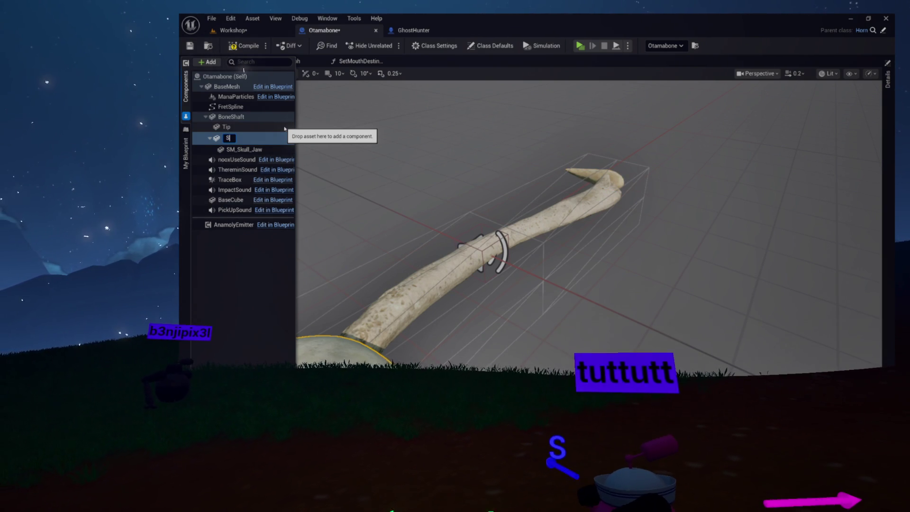
key(Return)
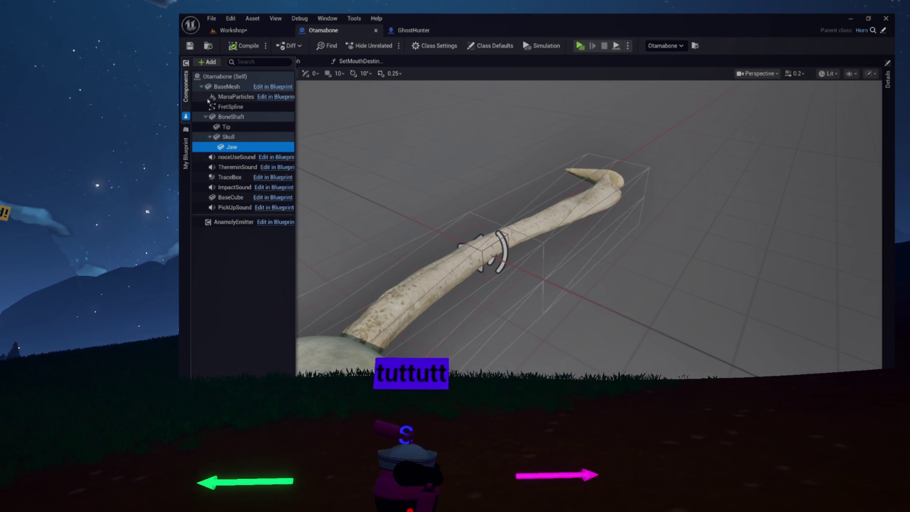
click(238, 89)
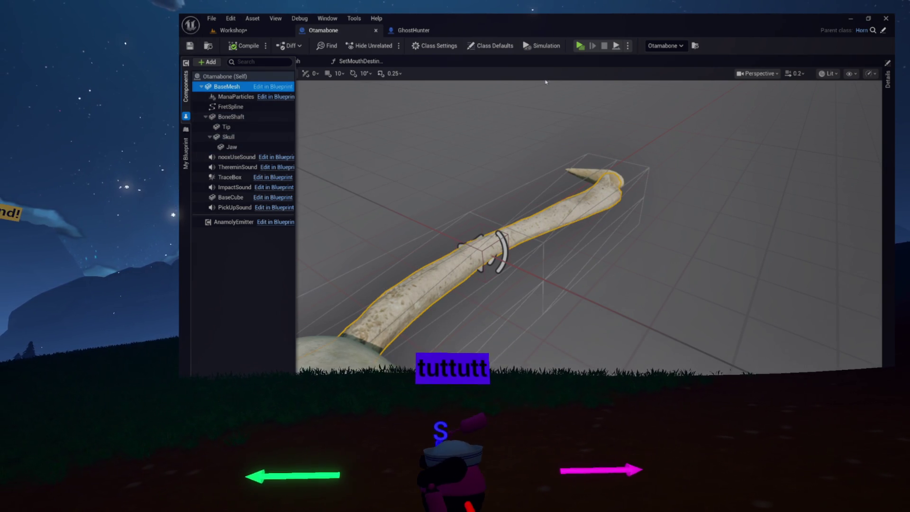
click(888, 80)
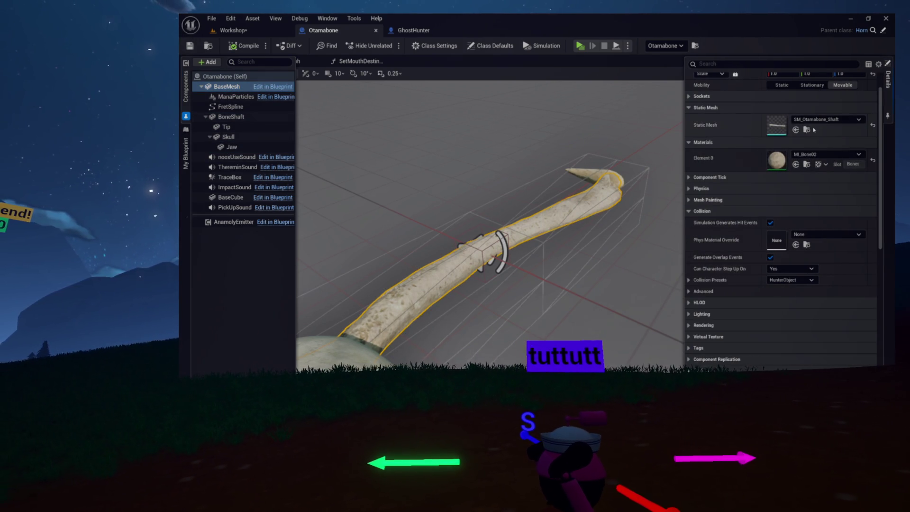